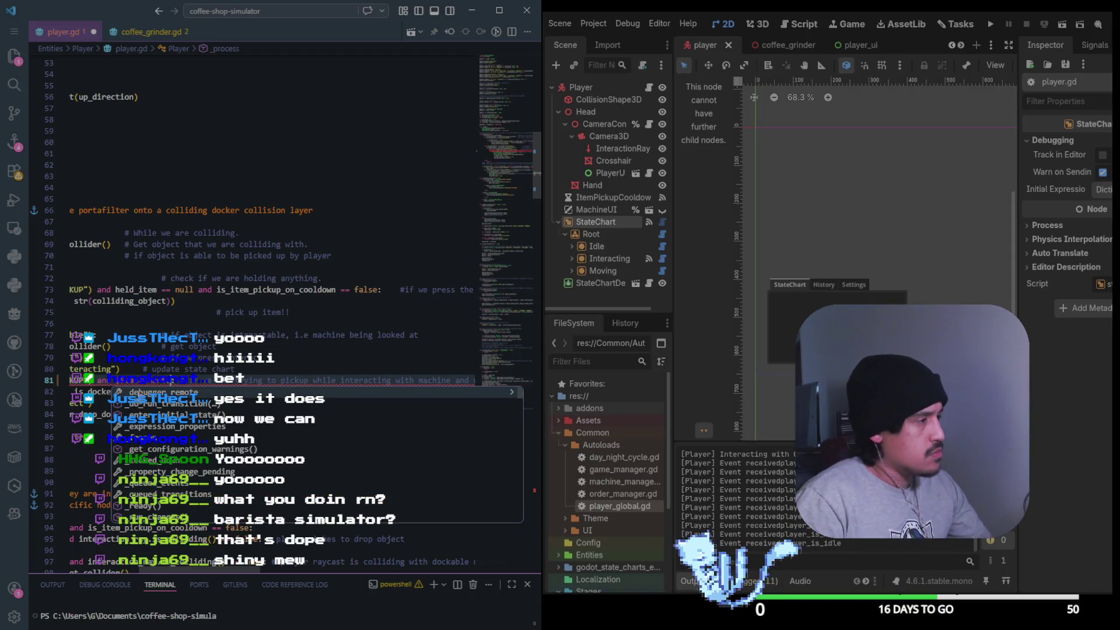
Dismiss the completion popup and jump to the StateChart class definition in state_chart.gd
{"action": "key", "text": "Escape"}
{"action": "left_click", "coordinate": [145, 389], "text": "ctrl"}
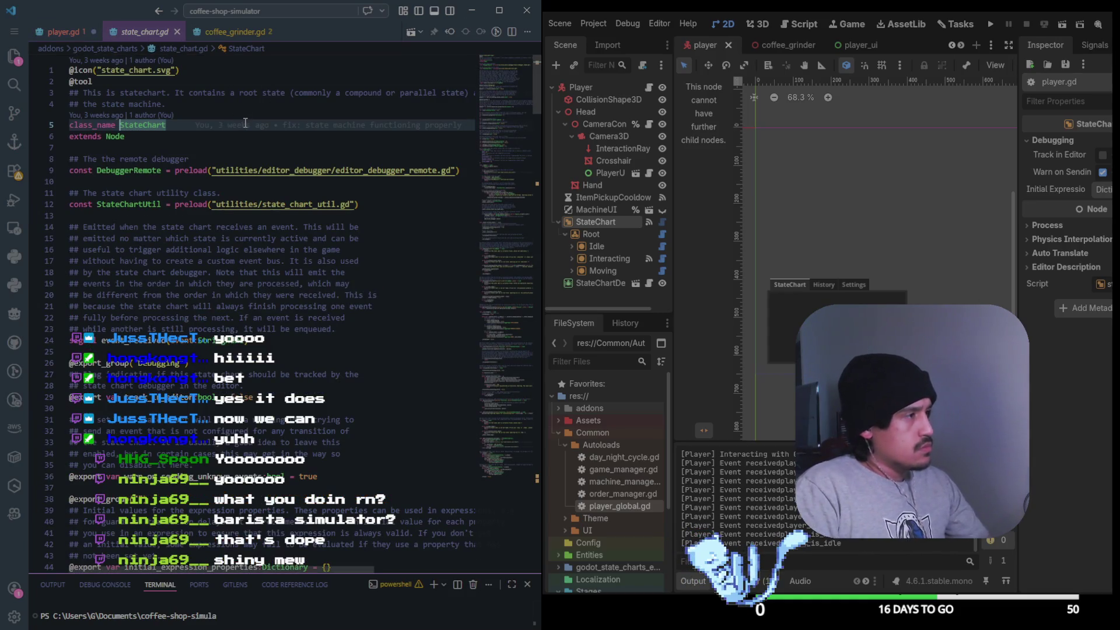
{"action": "scroll", "coordinate": [245, 122], "scroll_direction": "down", "scroll_amount": 3}
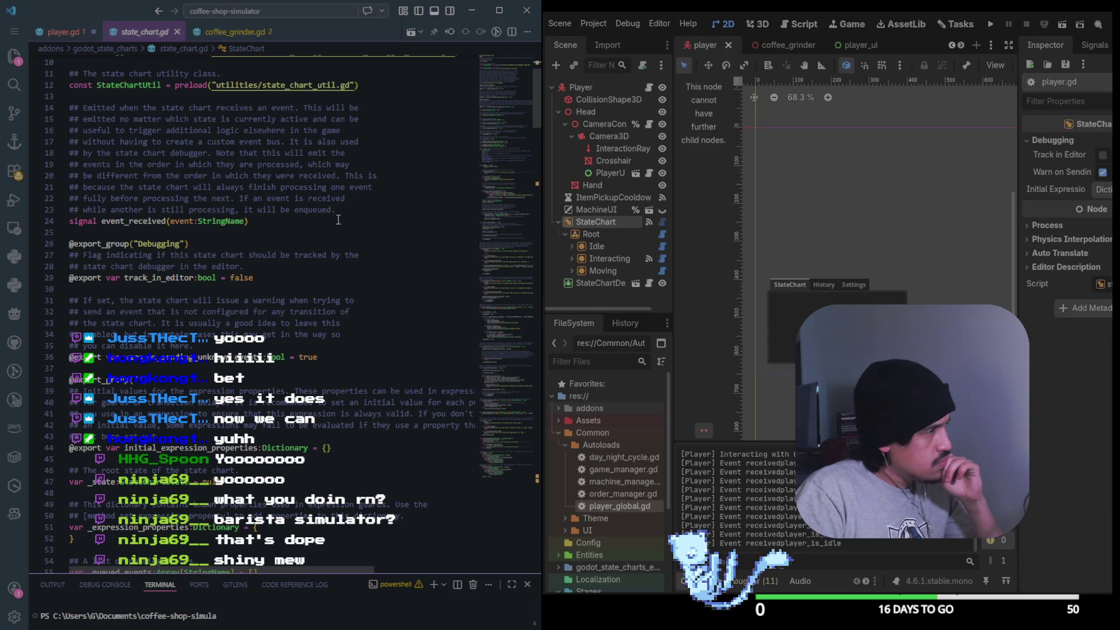
{"action": "scroll", "coordinate": [338, 219], "scroll_direction": "down", "scroll_amount": 4}
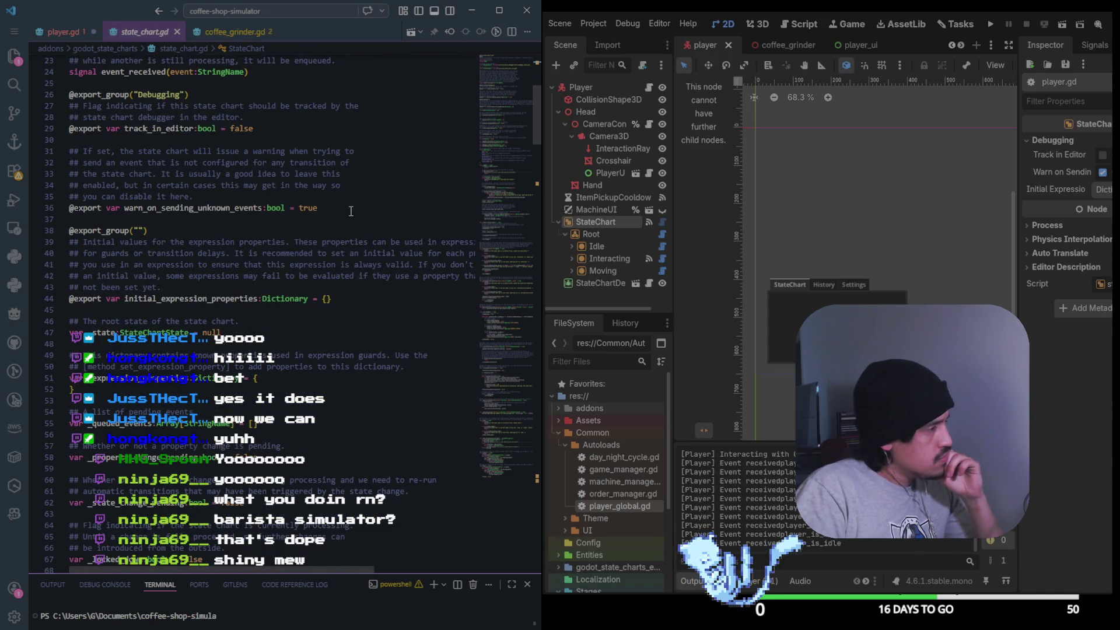
Read through state_chart.gd, checking uses of _state and the event_received signal
{"action": "left_click", "coordinate": [103, 336]}
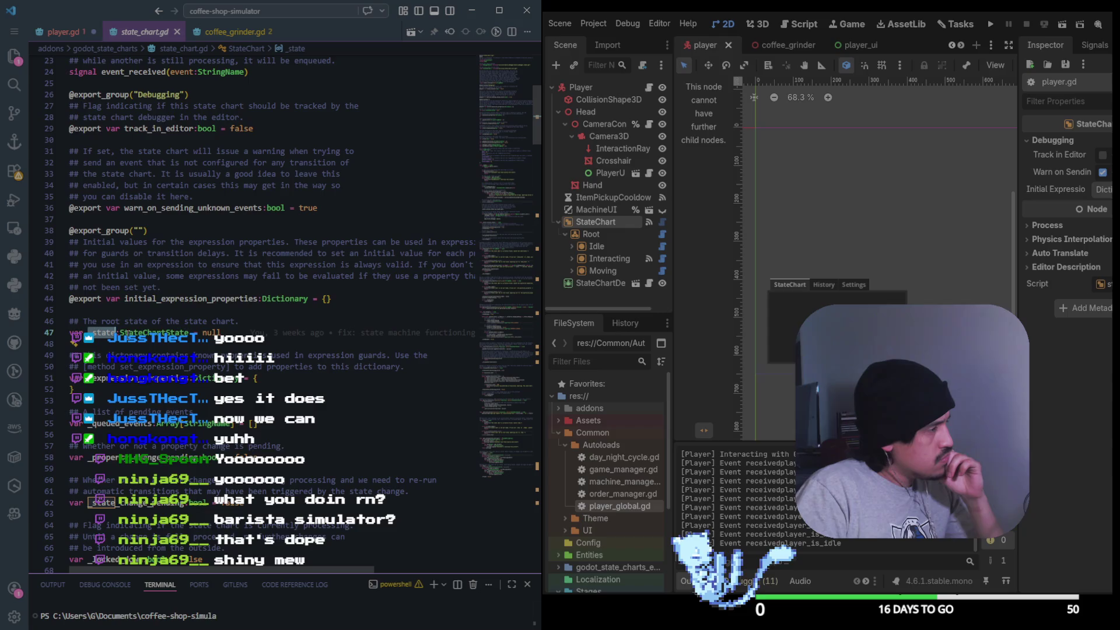
{"action": "scroll", "coordinate": [104, 337], "scroll_direction": "down", "scroll_amount": 4}
{"action": "scroll", "coordinate": [262, 291], "scroll_direction": "down", "scroll_amount": 15}
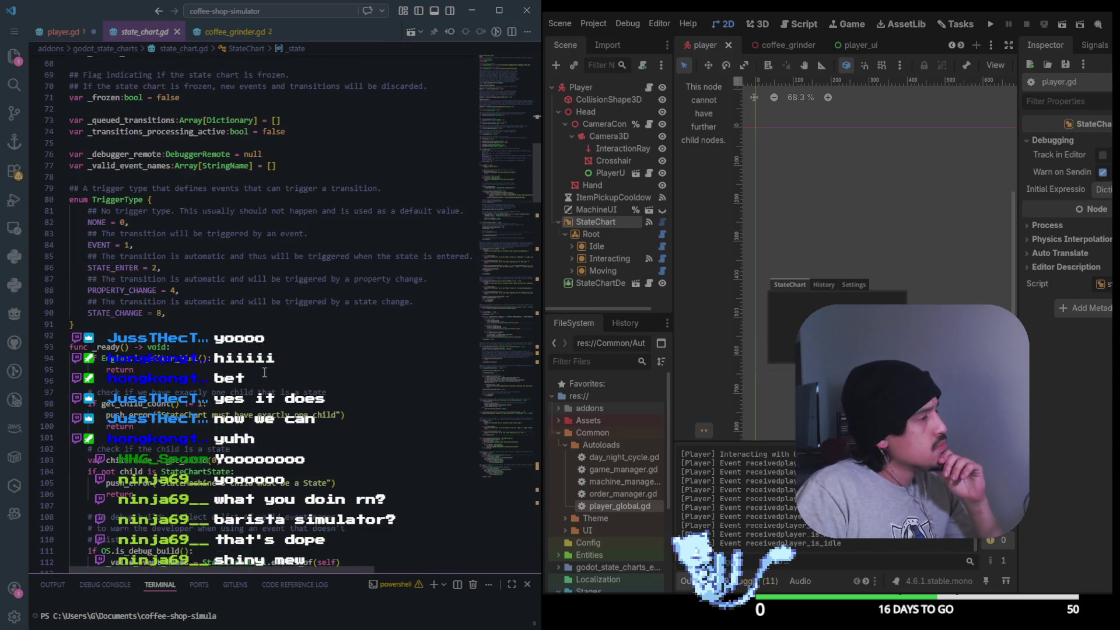
{"action": "left_click_drag", "start_coordinate": [535, 200], "coordinate": [537, 218]}
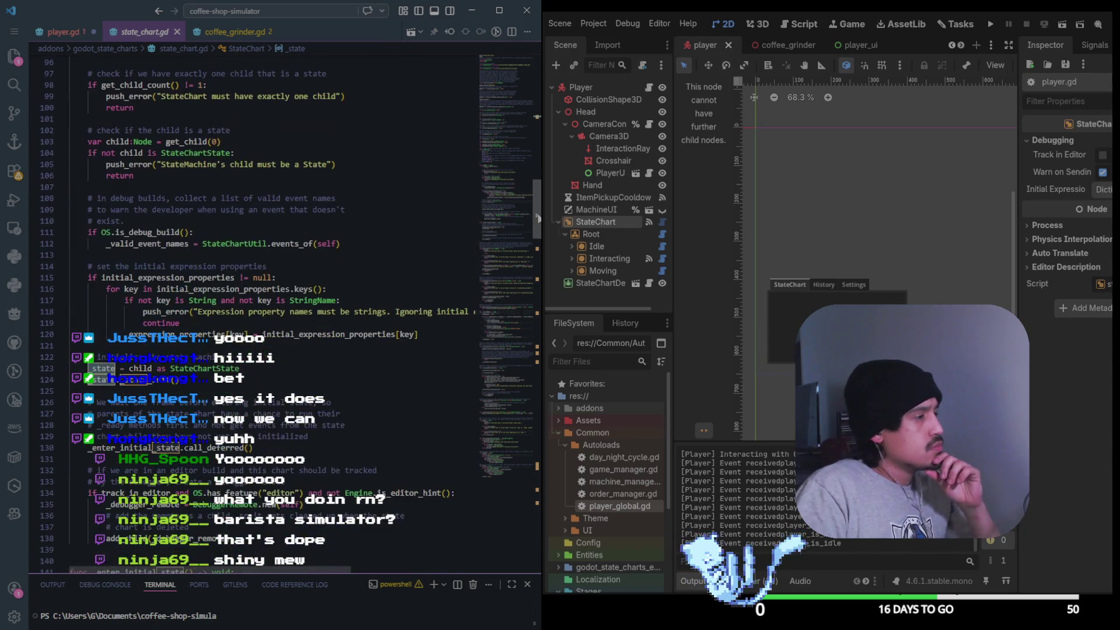
{"action": "scroll", "coordinate": [463, 133], "scroll_direction": "up", "scroll_amount": 20}
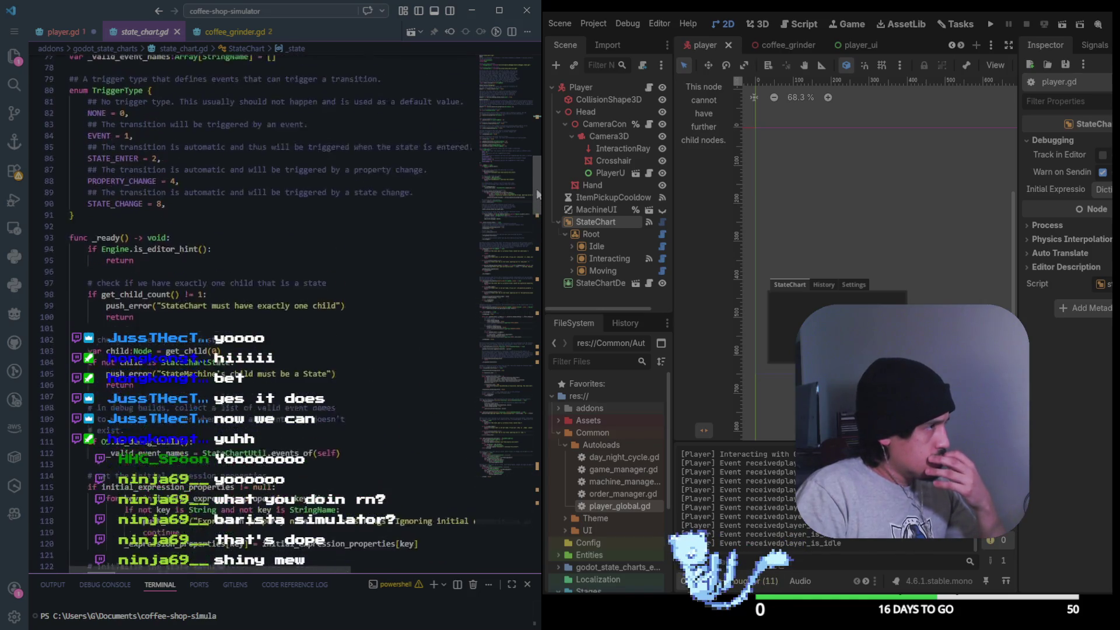
{"action": "left_click", "coordinate": [462, 146]}
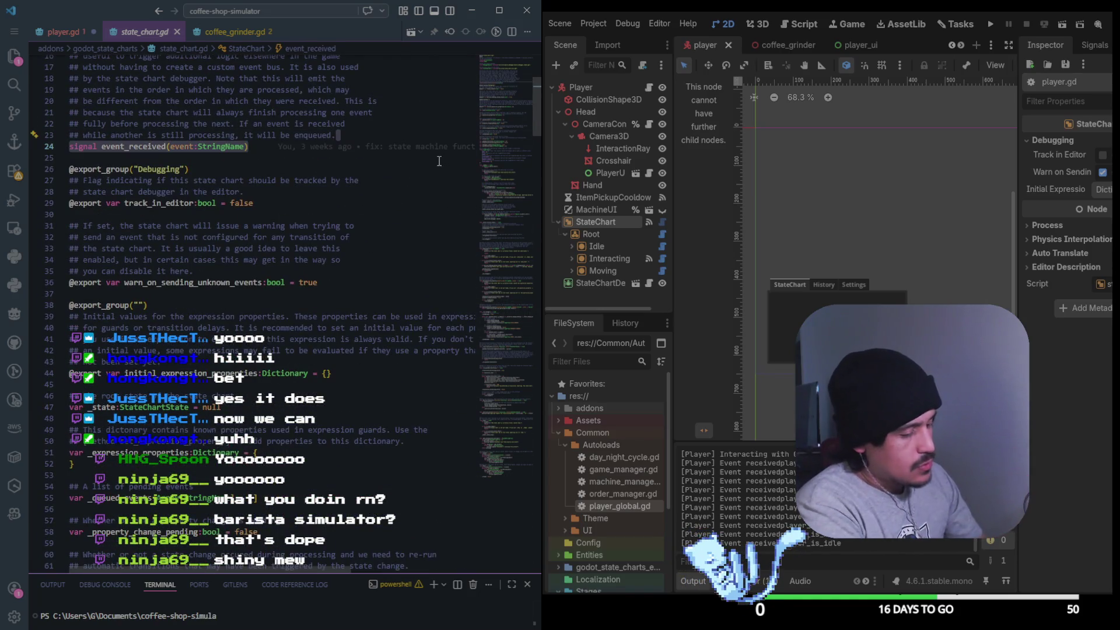
{"action": "scroll", "coordinate": [402, 278], "scroll_direction": "down", "scroll_amount": 9}
{"action": "scroll", "coordinate": [403, 277], "scroll_direction": "down", "scroll_amount": 4}
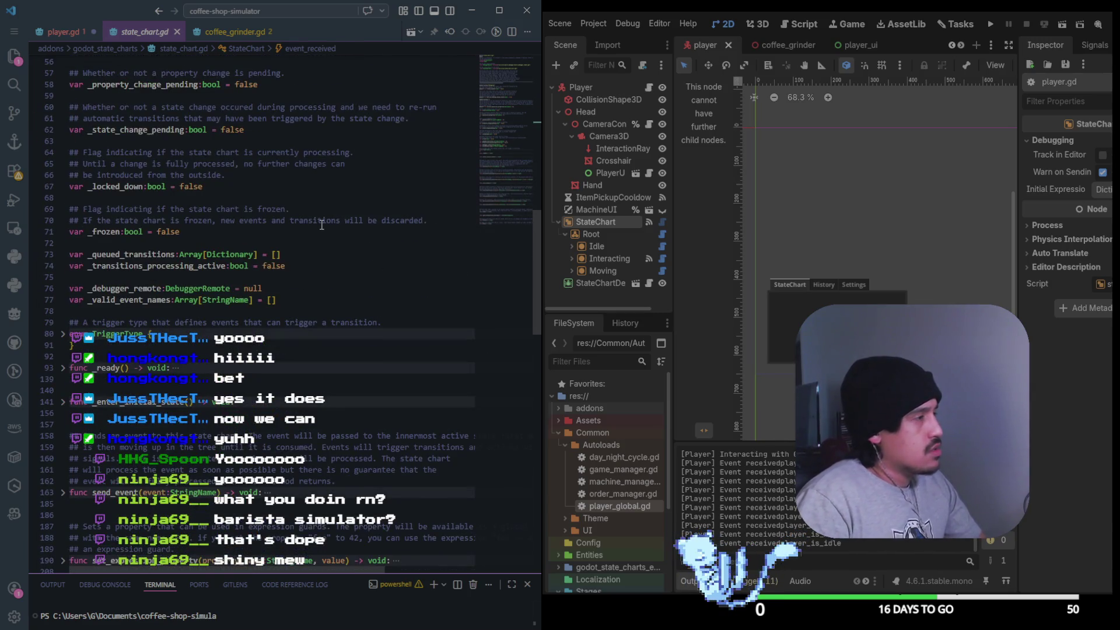
{"action": "scroll", "coordinate": [322, 225], "scroll_direction": "down", "scroll_amount": 6}
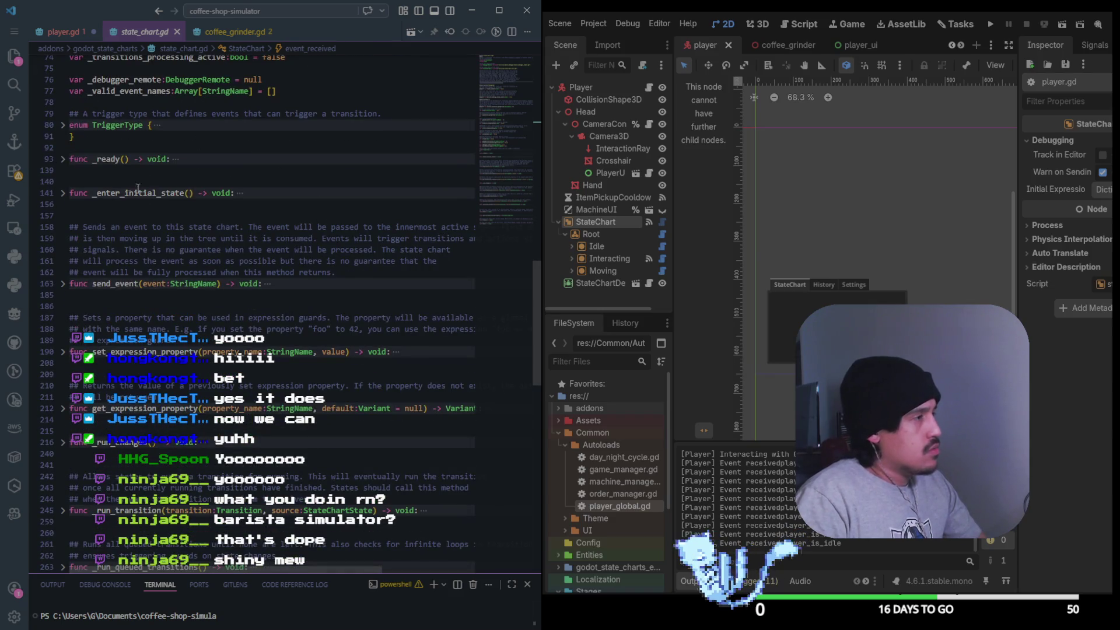
Scroll through the rest of the state_chart.gd code
{"action": "scroll", "coordinate": [136, 389], "scroll_direction": "down", "scroll_amount": 2}
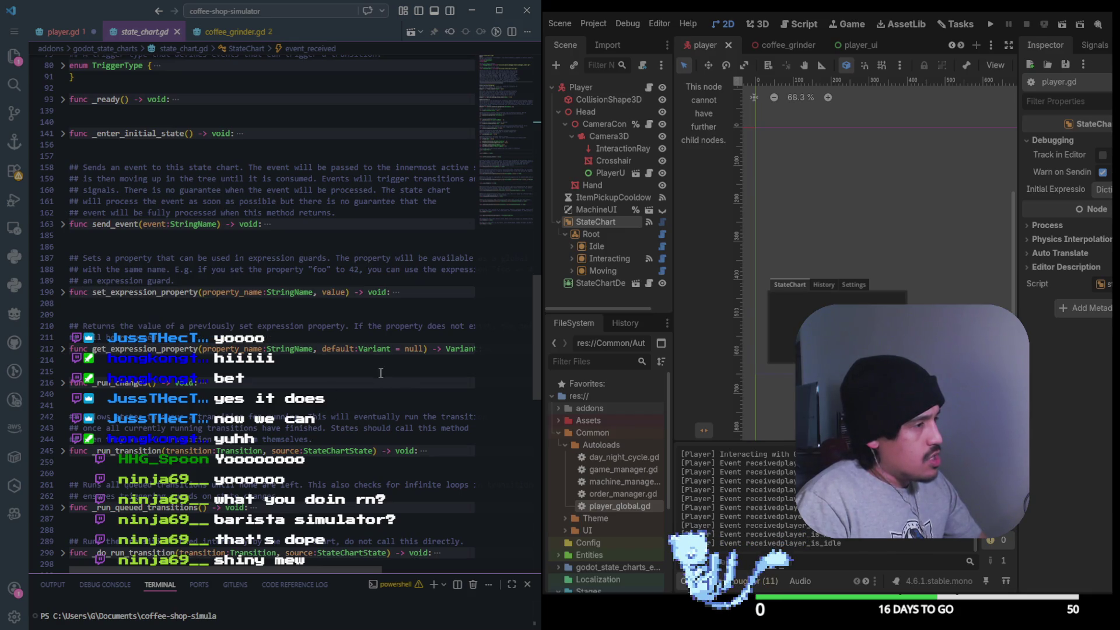
{"action": "scroll", "coordinate": [350, 354], "scroll_direction": "down", "scroll_amount": 4}
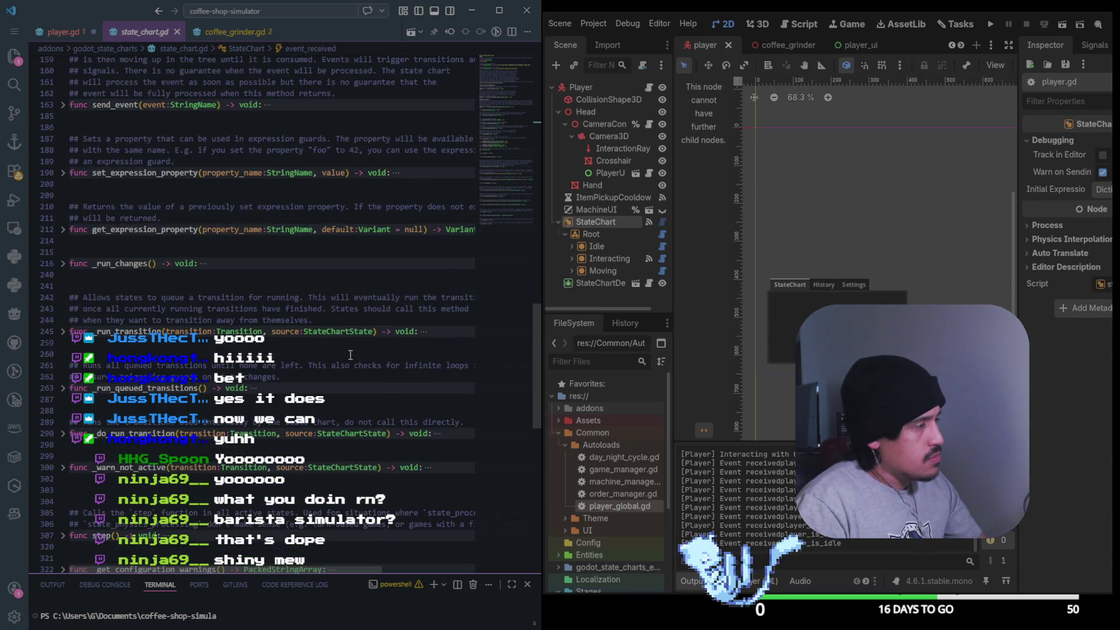
{"action": "scroll", "coordinate": [178, 413], "scroll_direction": "down", "scroll_amount": 5}
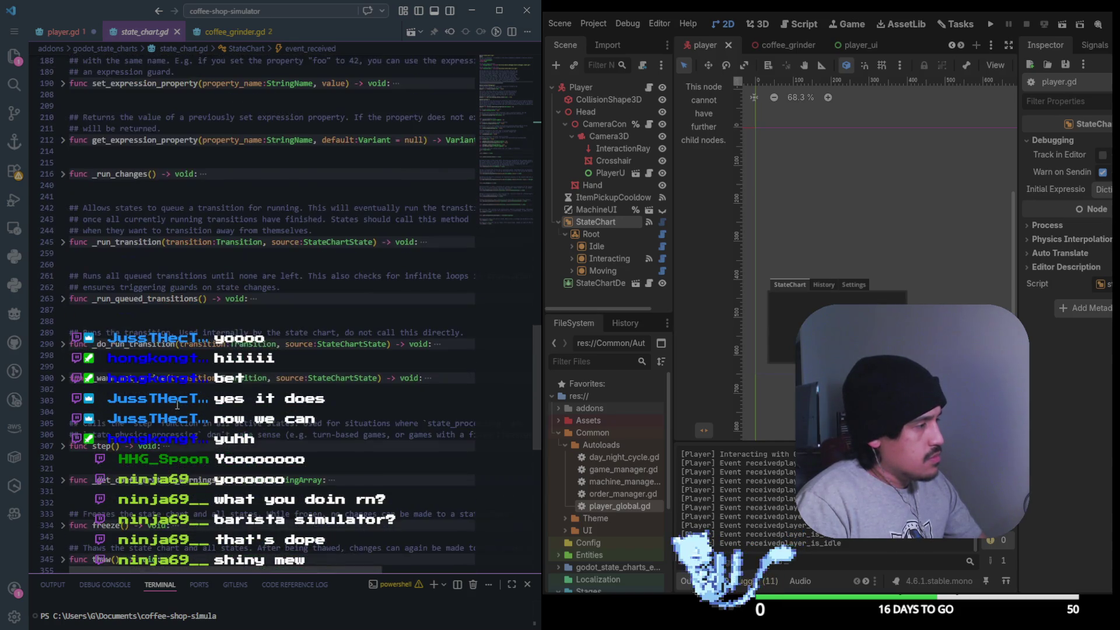
{"action": "scroll", "coordinate": [173, 412], "scroll_direction": "up", "scroll_amount": 3}
{"action": "scroll", "coordinate": [204, 444], "scroll_direction": "down", "scroll_amount": 3}
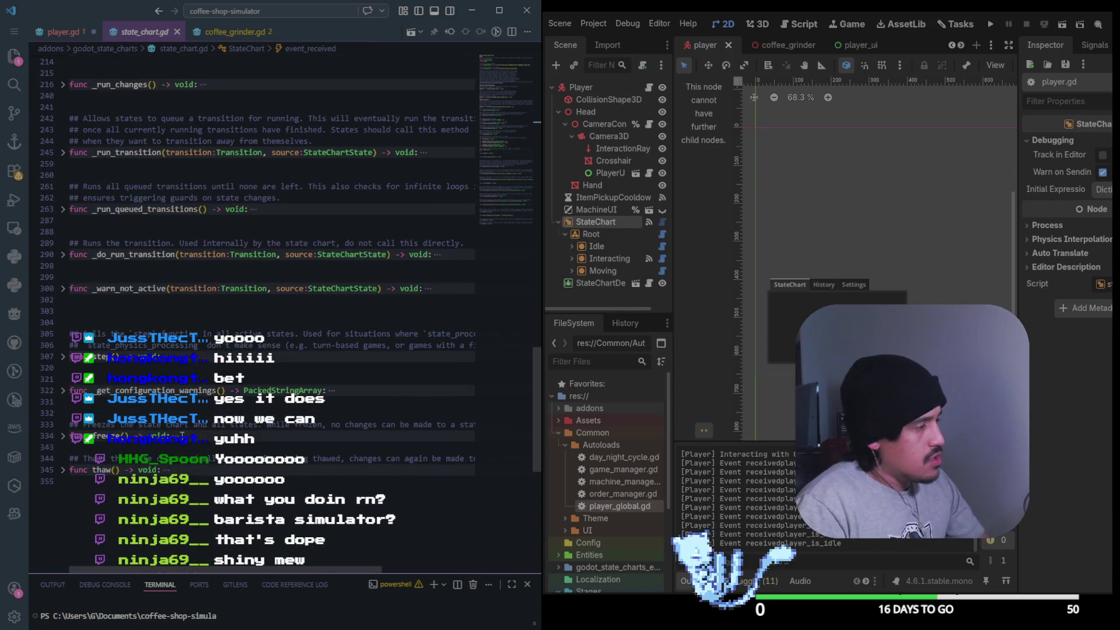
{"action": "scroll", "coordinate": [220, 470], "scroll_direction": "up", "scroll_amount": 2}
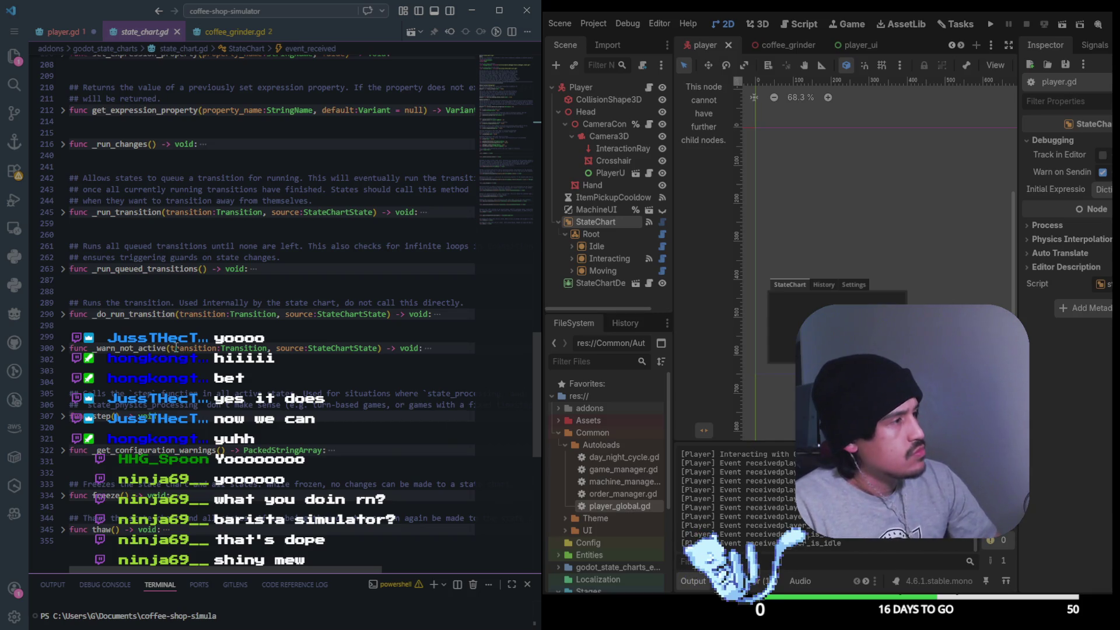
{"action": "scroll", "coordinate": [176, 348], "scroll_direction": "up", "scroll_amount": 5}
{"action": "scroll", "coordinate": [178, 232], "scroll_direction": "up", "scroll_amount": 10}
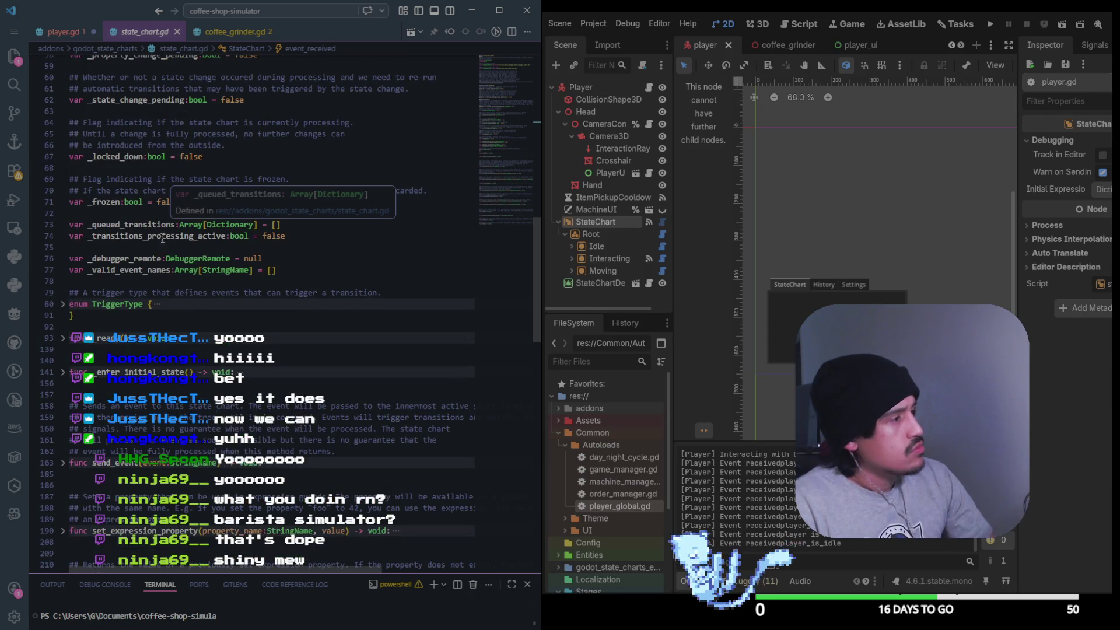
{"action": "scroll", "coordinate": [213, 138], "scroll_direction": "up", "scroll_amount": 3}
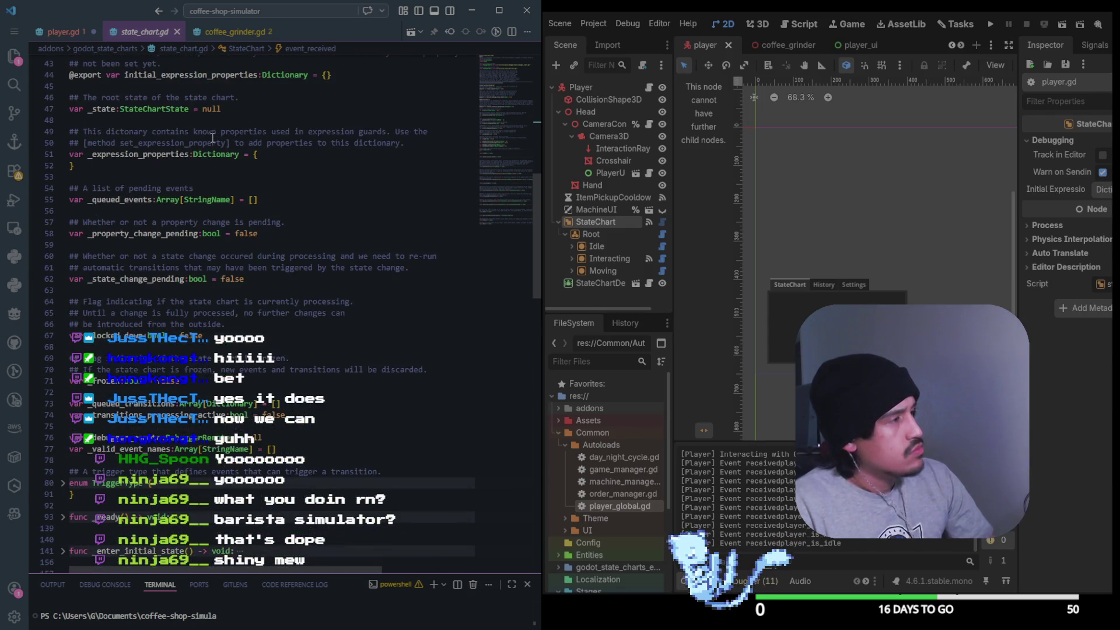
Select the StateChartState type on line 47, then go back to player.gd
{"action": "double_click", "coordinate": [164, 109]}
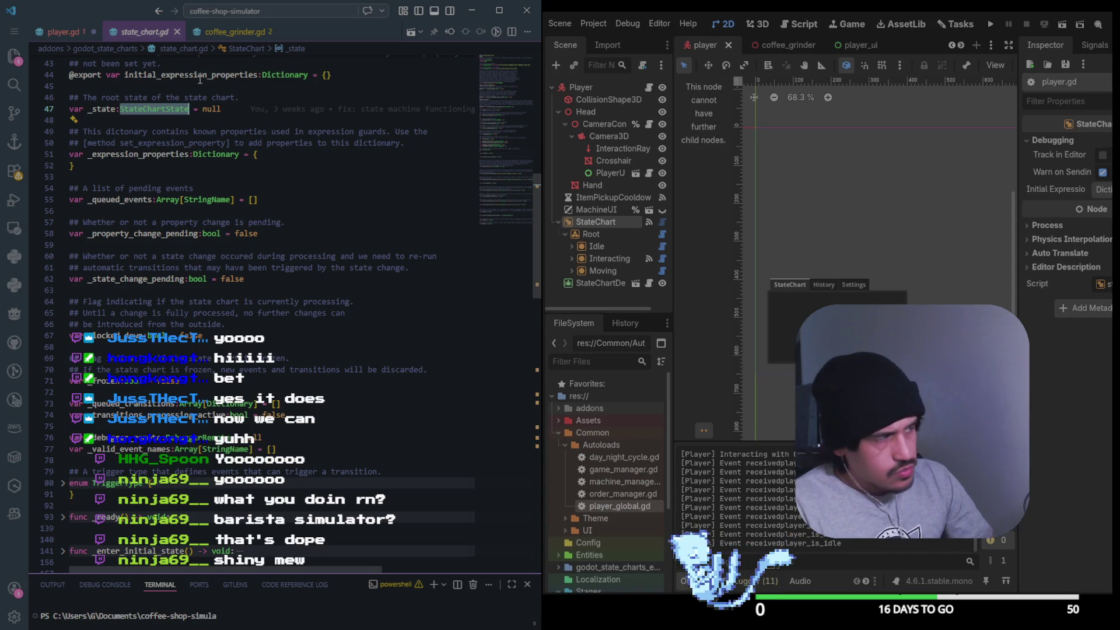
{"action": "scroll", "coordinate": [248, 116], "scroll_direction": "up", "scroll_amount": 1}
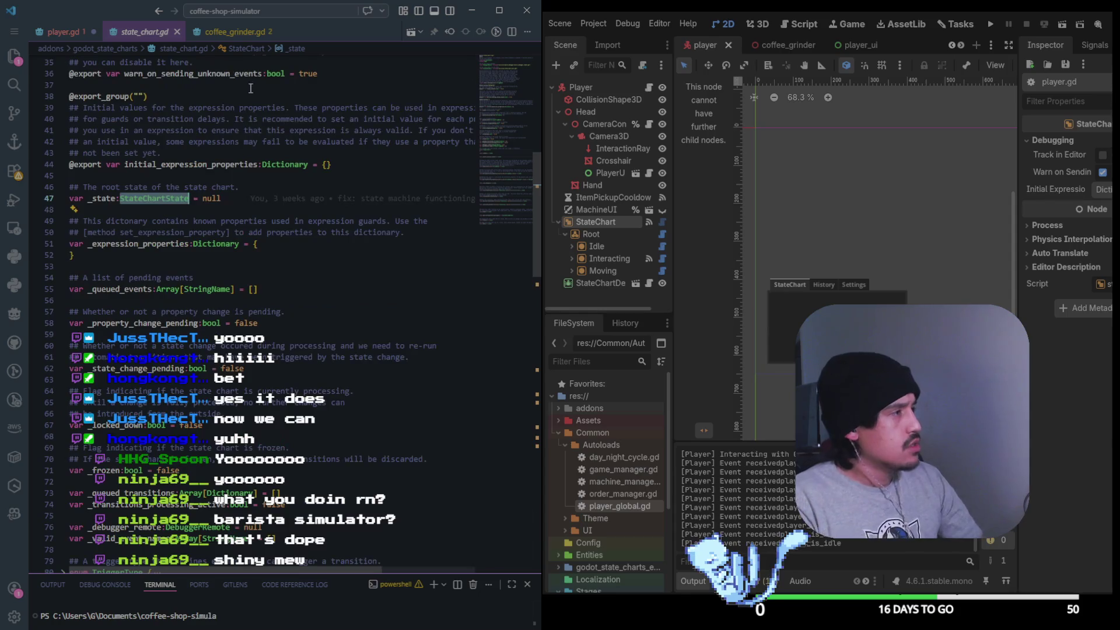
{"action": "mouse_move", "coordinate": [164, 199]}
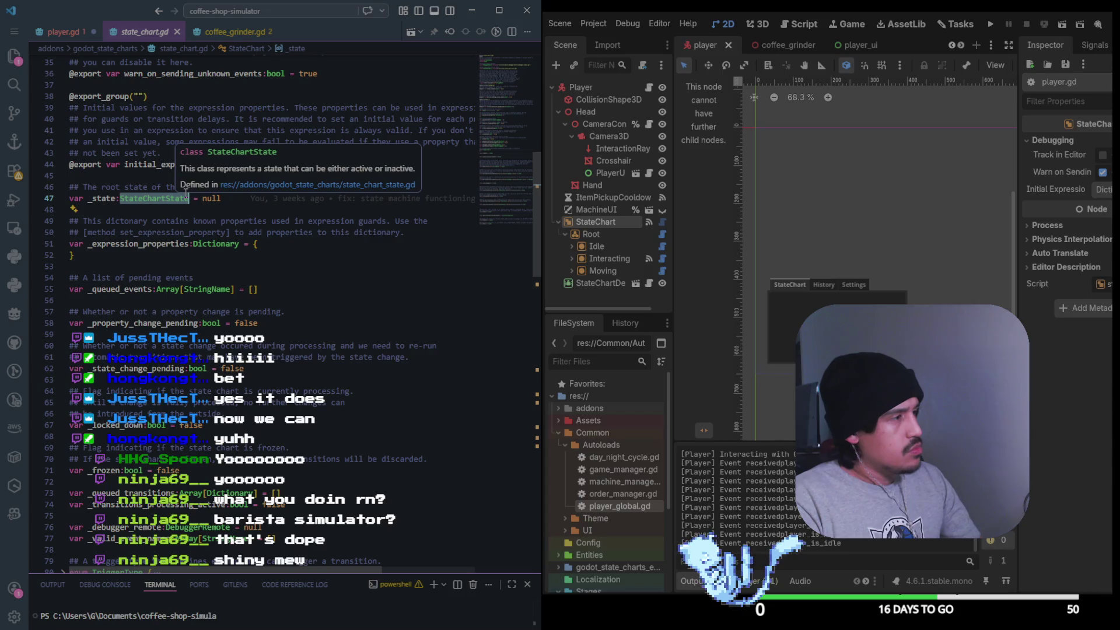
{"action": "left_click", "coordinate": [68, 31]}
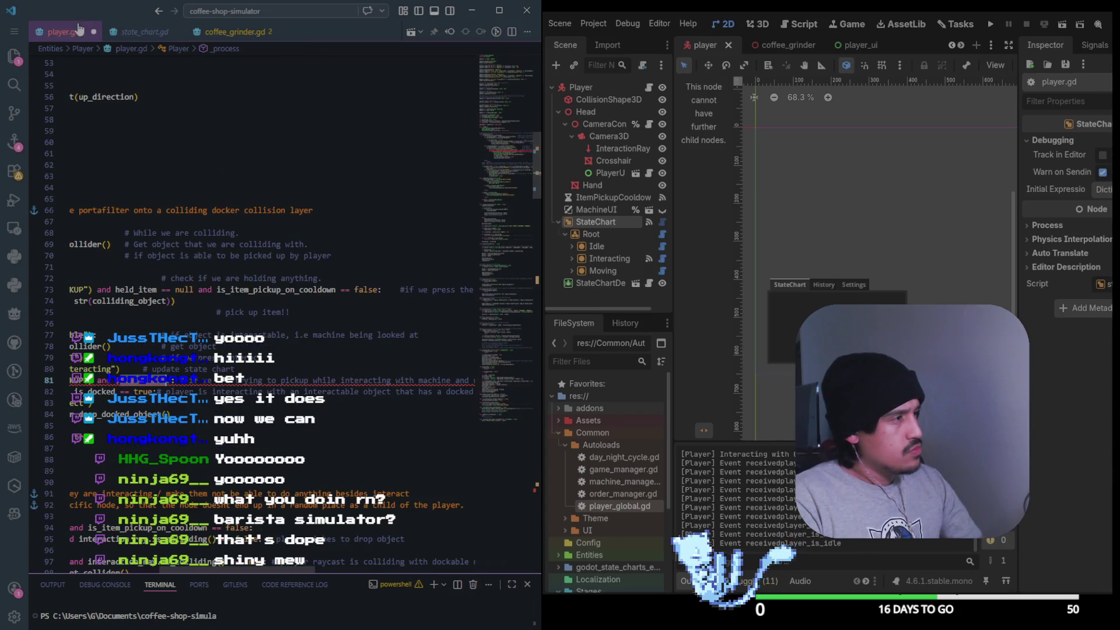
Save player.gd, run the game past its main menu, and list the 12 debugger errors
{"action": "key", "text": "ctrl+s"}
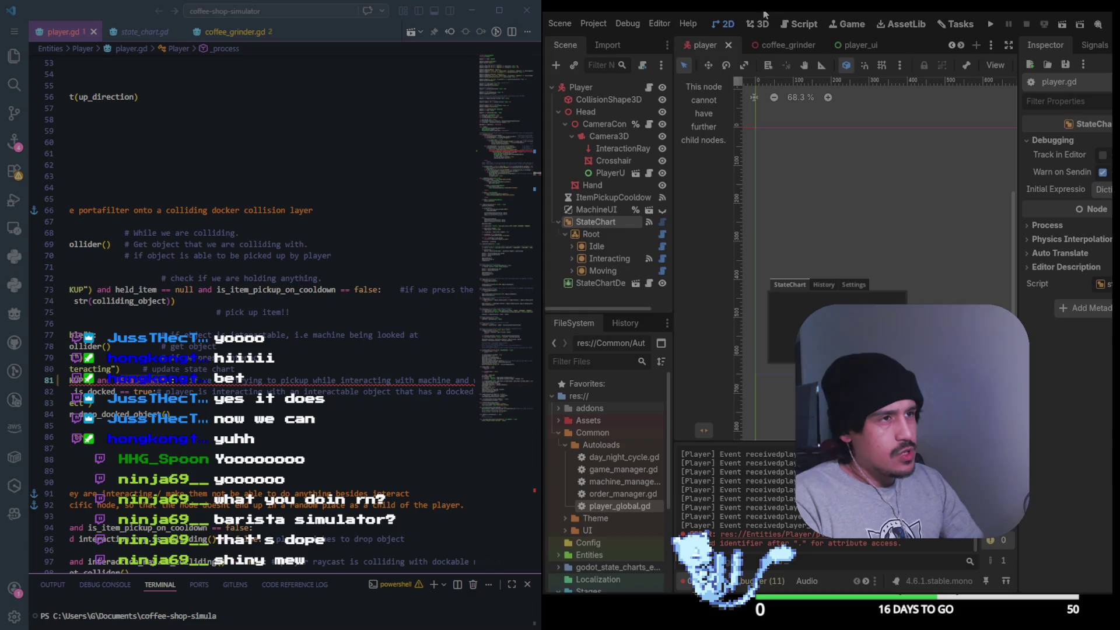
{"action": "left_click", "coordinate": [990, 24]}
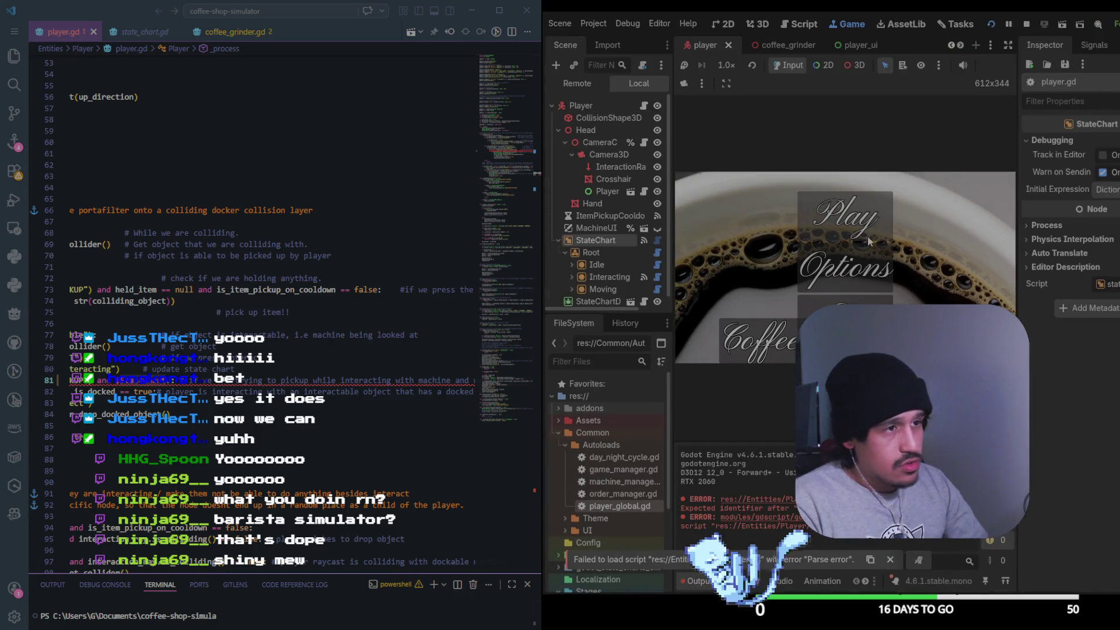
{"action": "left_click", "coordinate": [845, 216]}
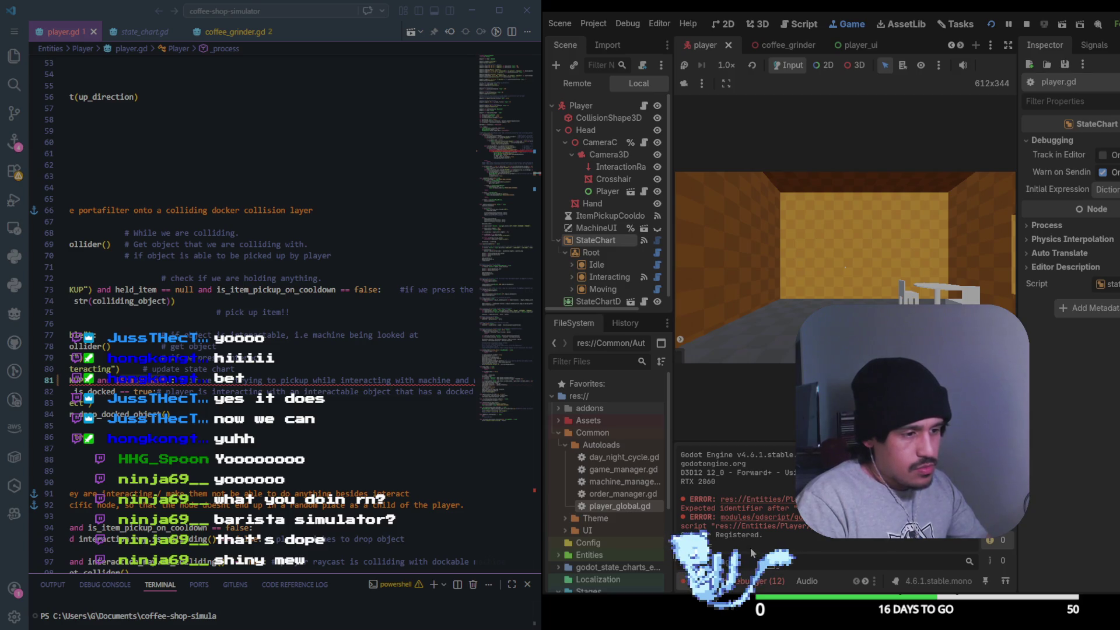
{"action": "left_click", "coordinate": [758, 581]}
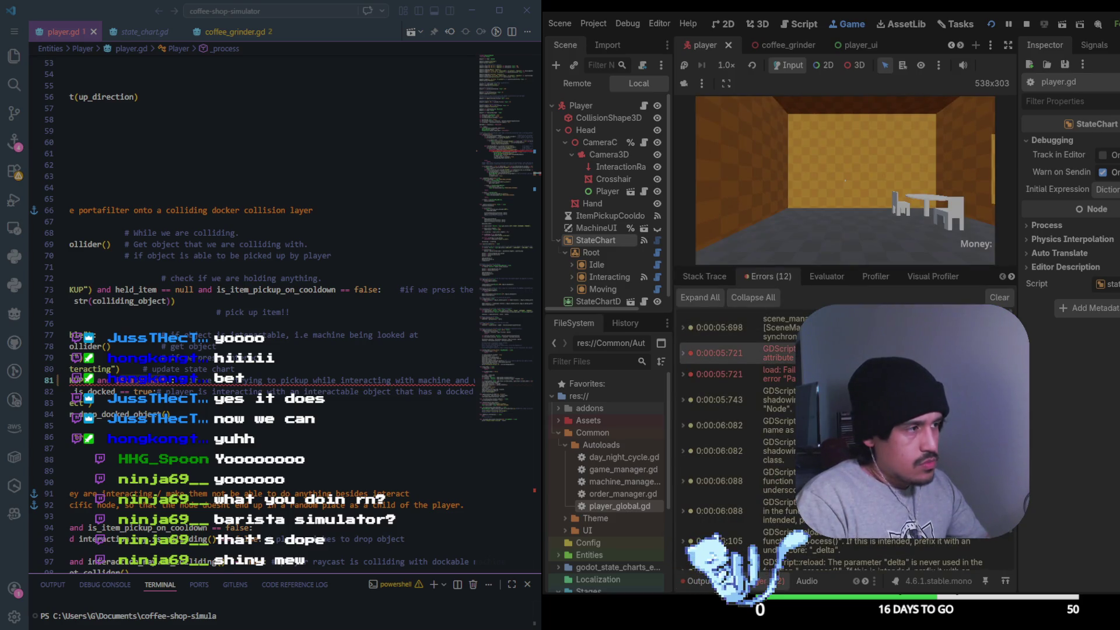
Delete ' and $StateChart.' from line 81 of player.gd, save, and restart the game
{"action": "scroll", "coordinate": [411, 325], "scroll_direction": "left", "scroll_amount": 5}
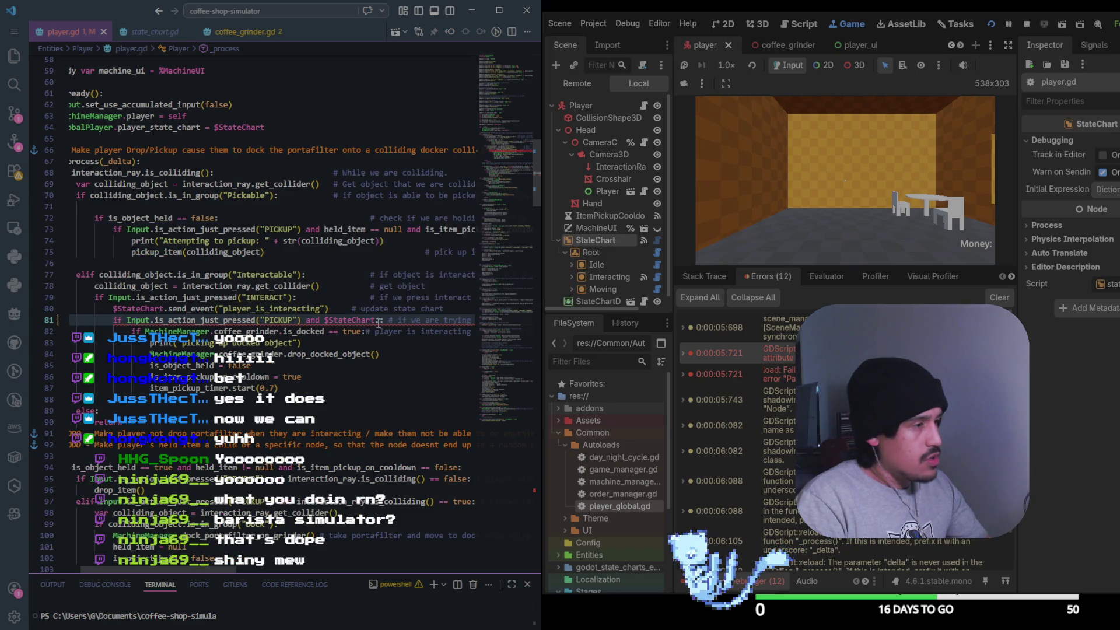
{"action": "key", "text": "BackSpace"}
{"action": "key", "text": "BackSpace"}
{"action": "key", "text": "BackSpace"}
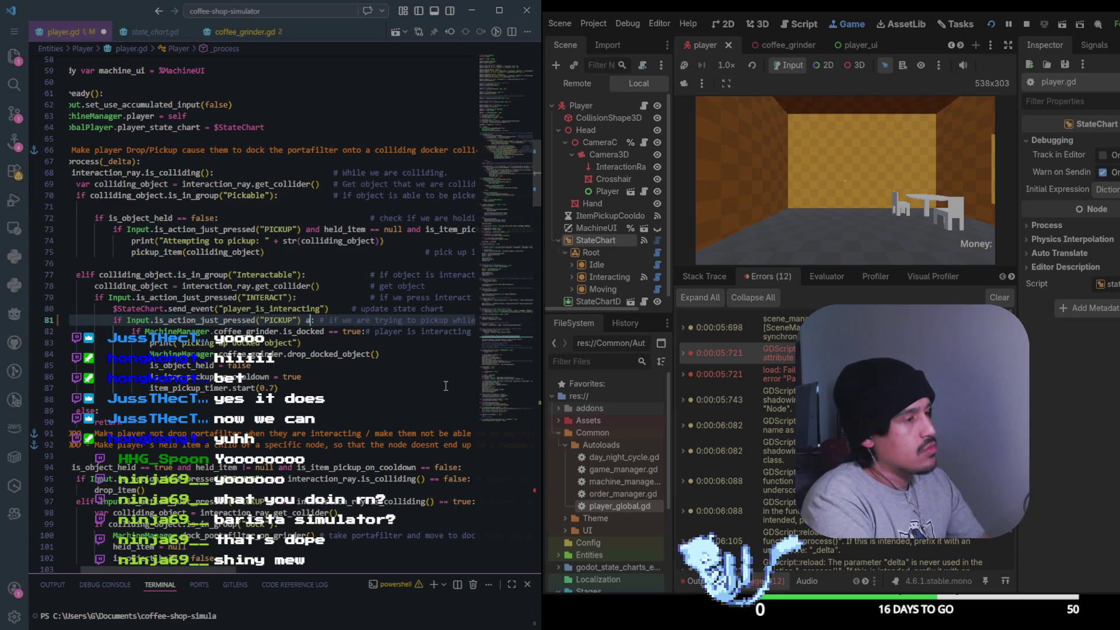
{"action": "key", "text": "ctrl+s"}
{"action": "left_click", "coordinate": [991, 24]}
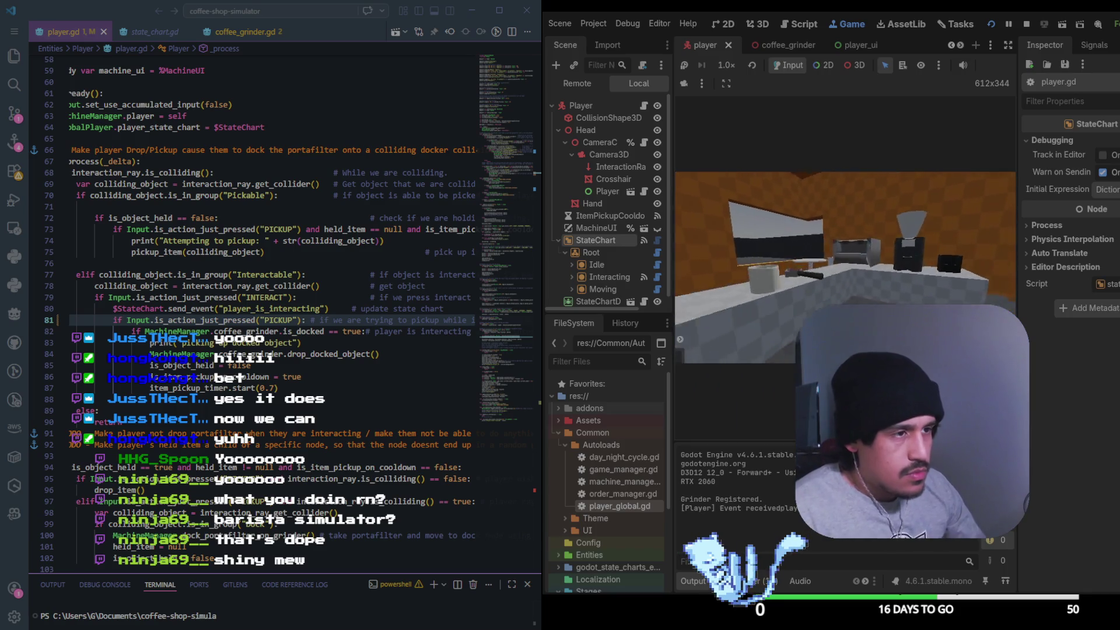
Open the grinder's Power/Grind Size/Dispense panel in game, then expand CoffeeShop in the Remote tree
{"action": "key", "text": "w"}
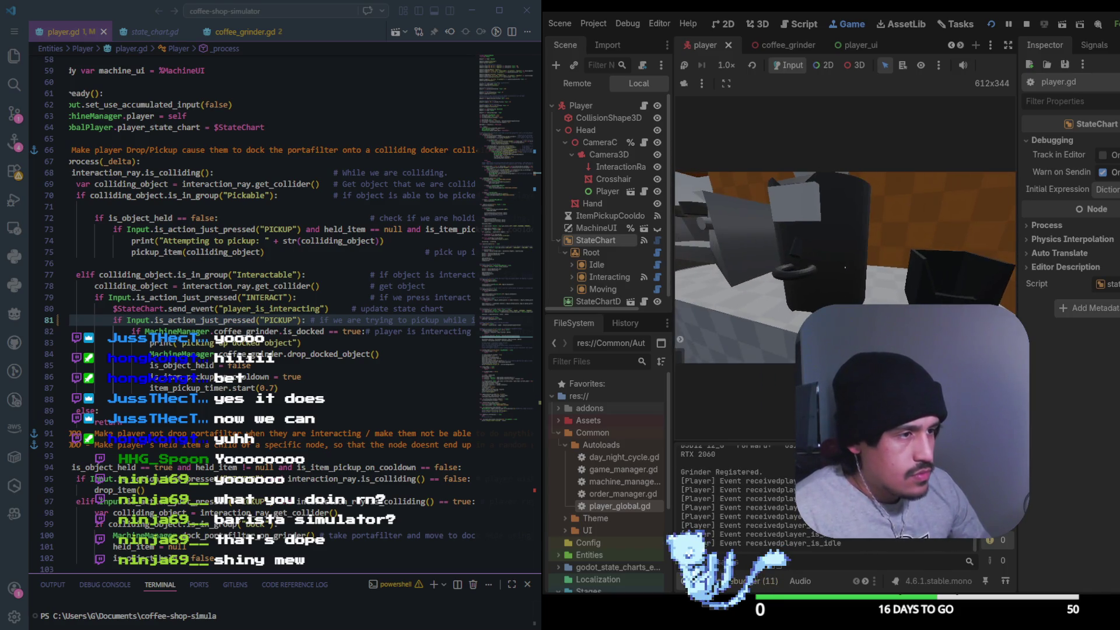
{"action": "key", "text": "e"}
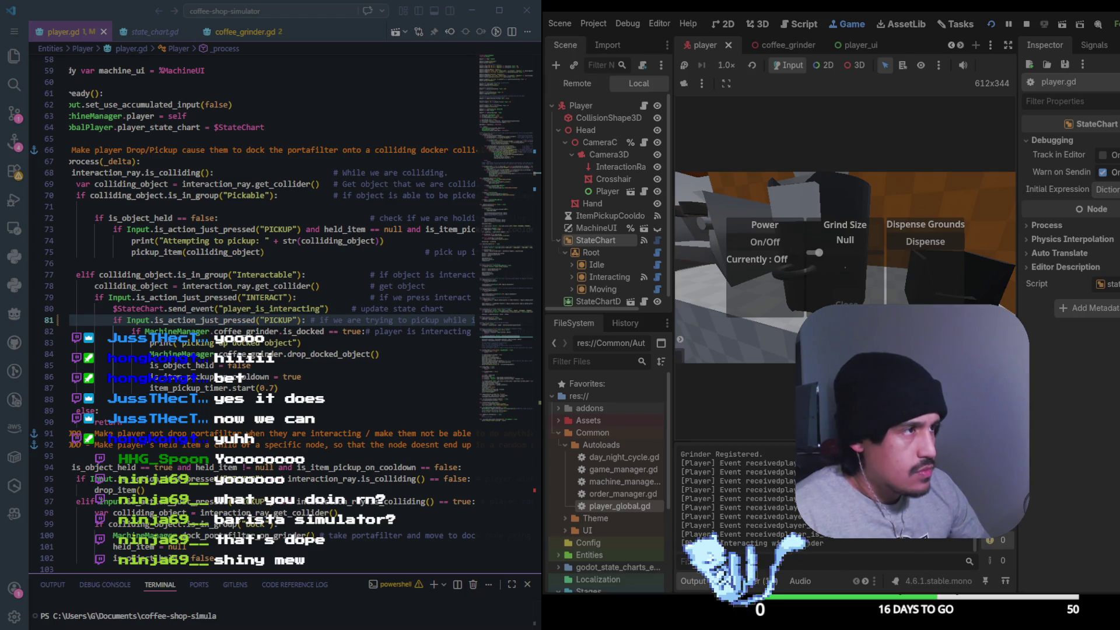
{"action": "left_click", "coordinate": [577, 85]}
{"action": "left_click", "coordinate": [599, 252]}
{"action": "left_click", "coordinate": [559, 265]}
{"action": "scroll", "coordinate": [617, 239], "scroll_direction": "down", "scroll_amount": 2}
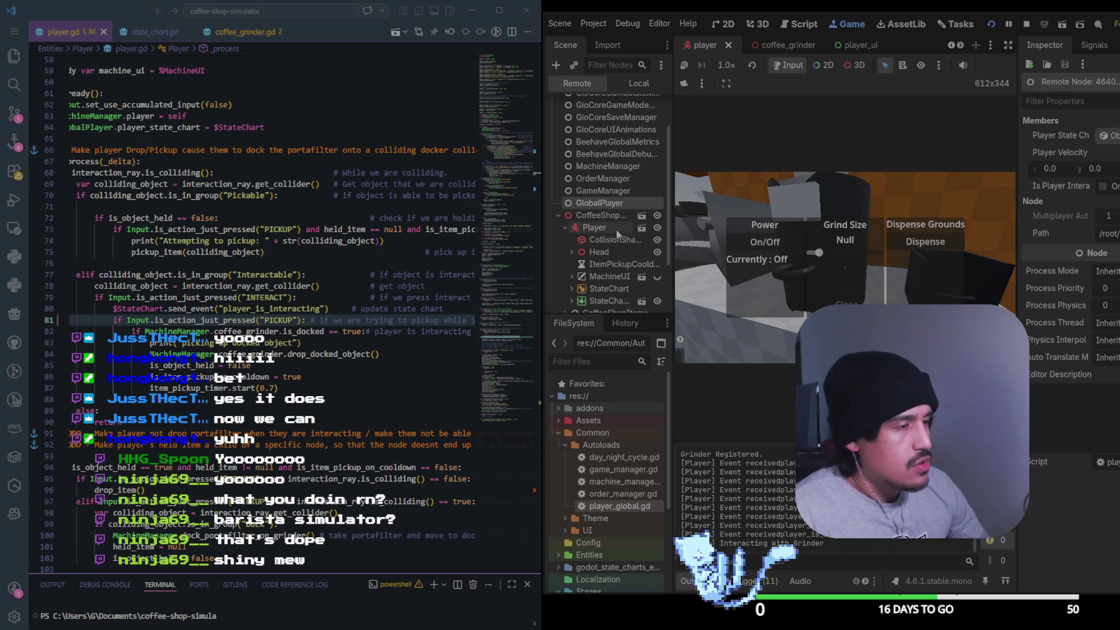
Expand the live Player node, widen the Inspector, and inspect the player's CollisionShape3D
{"action": "left_click", "coordinate": [566, 228]}
{"action": "scroll", "coordinate": [614, 240], "scroll_direction": "down", "scroll_amount": 2}
{"action": "left_click", "coordinate": [596, 240]}
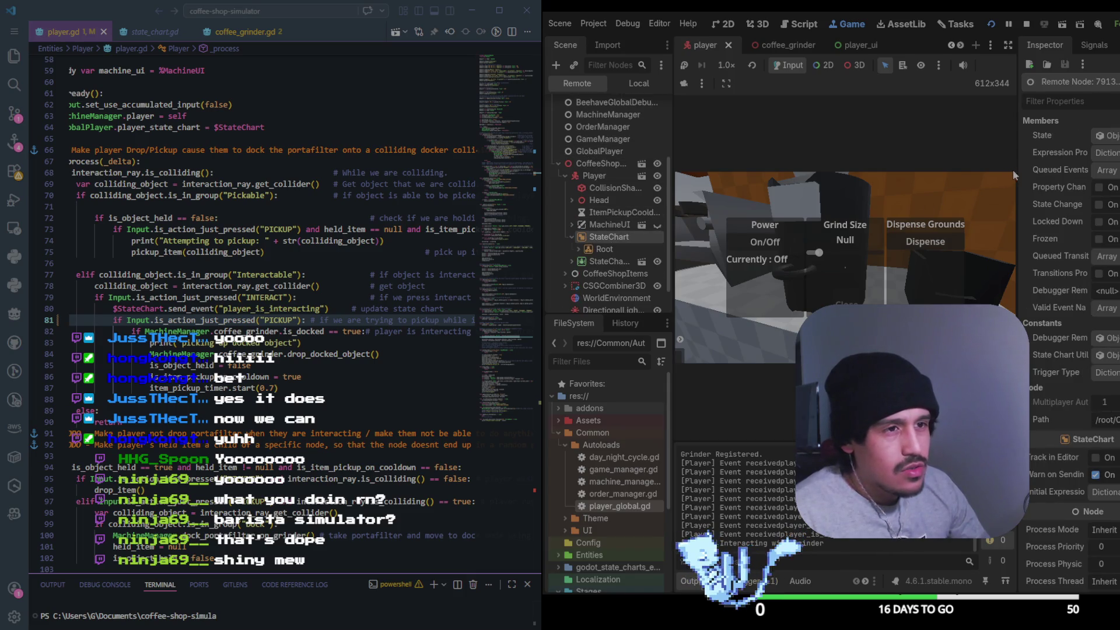
{"action": "left_click_drag", "start_coordinate": [1017, 204], "coordinate": [902, 219]}
{"action": "left_click", "coordinate": [1026, 24]}
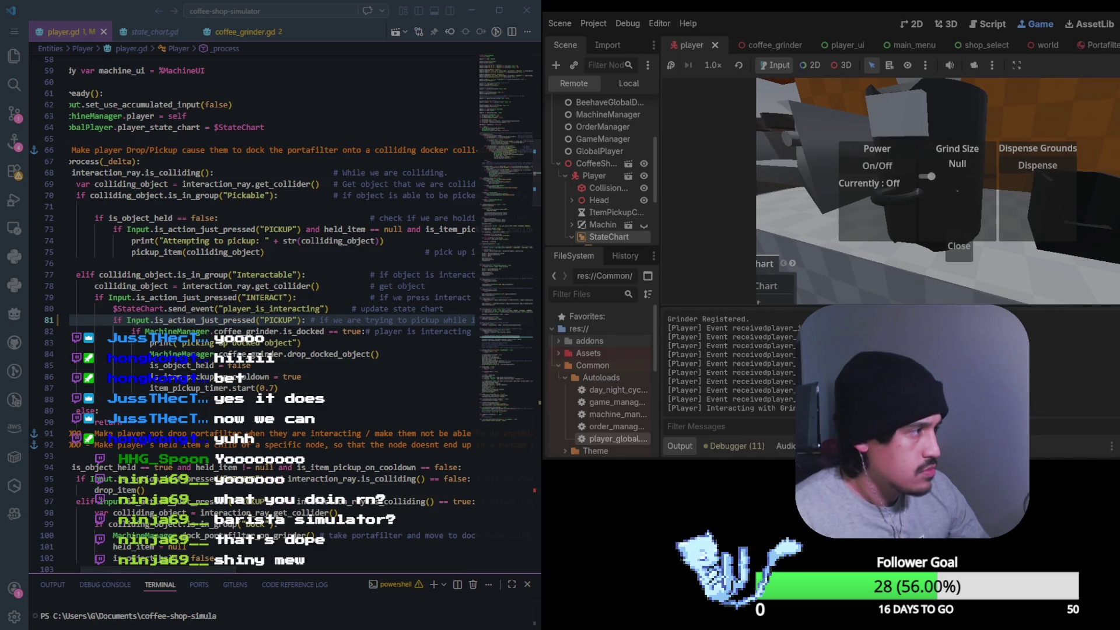
{"action": "left_click_drag", "start_coordinate": [539, 233], "coordinate": [545, 233]}
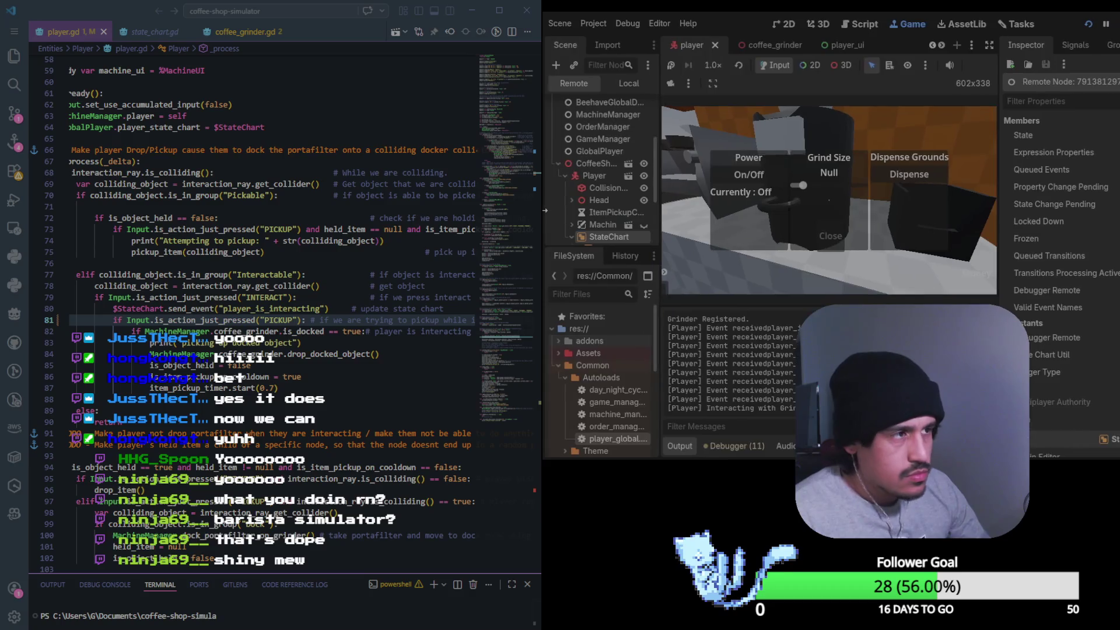
{"action": "left_click", "coordinate": [553, 187]}
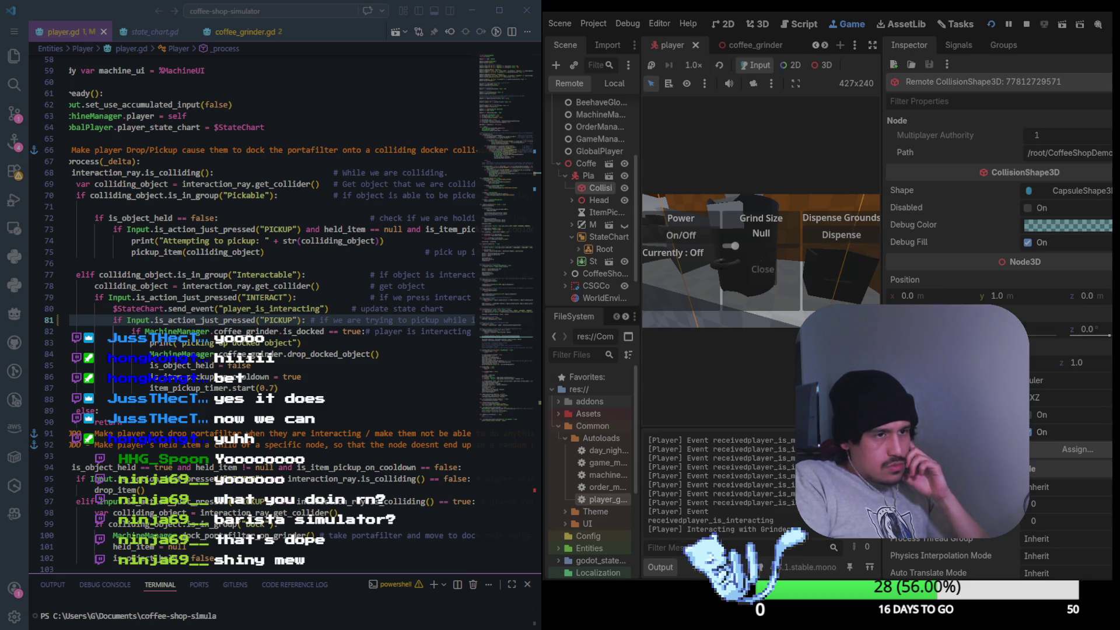
Inspect the live StateChart's Root, Idle, Interacting and Moving states and their transitions
{"action": "left_click", "coordinate": [603, 236]}
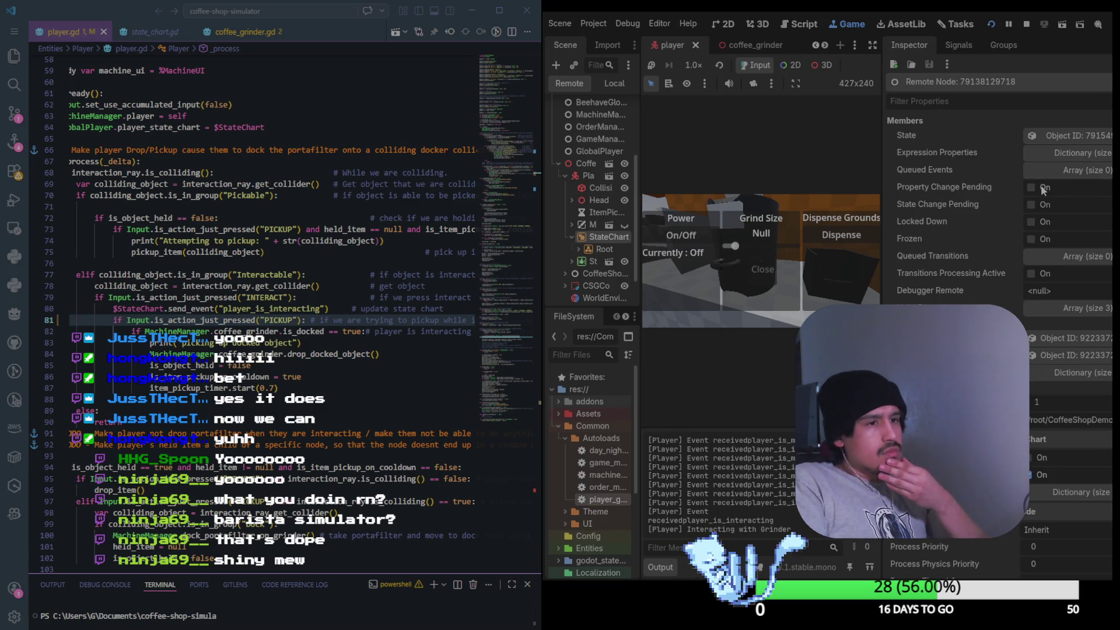
{"action": "left_click", "coordinate": [1049, 139]}
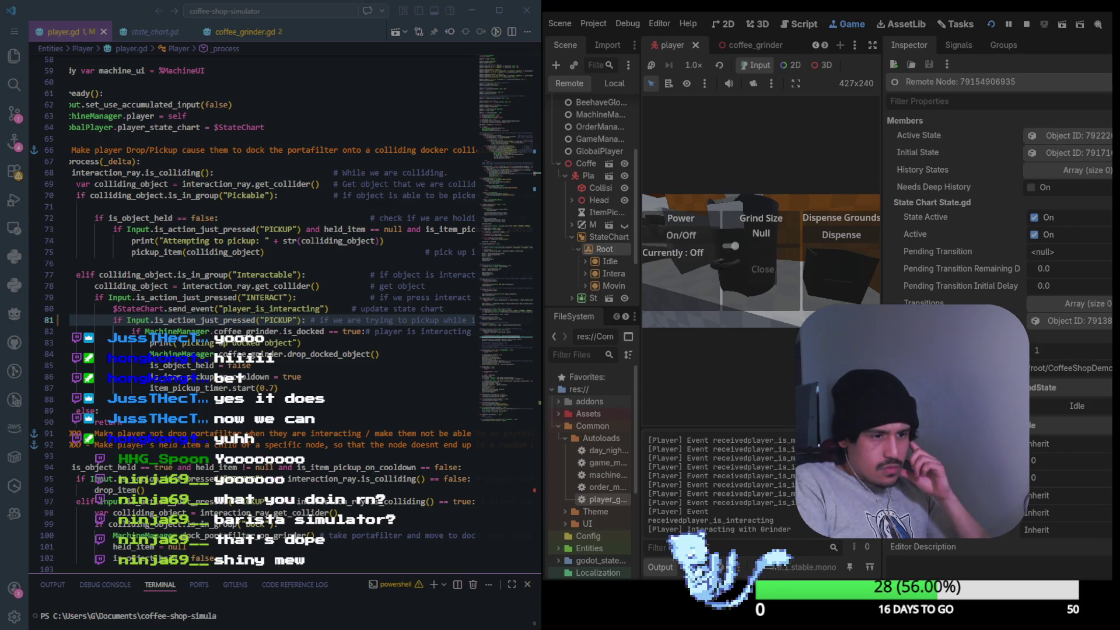
{"action": "left_click", "coordinate": [585, 261]}
{"action": "left_click", "coordinate": [615, 274]}
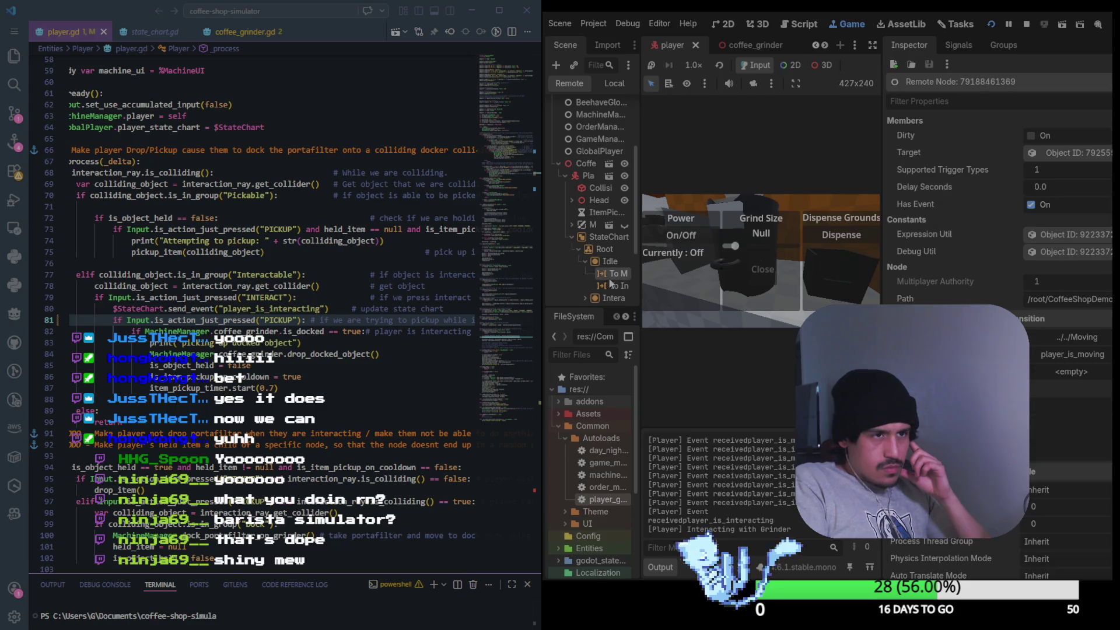
{"action": "left_click", "coordinate": [615, 285]}
{"action": "left_click", "coordinate": [615, 274]}
{"action": "left_click", "coordinate": [585, 262]}
{"action": "left_click", "coordinate": [585, 274]}
{"action": "left_click", "coordinate": [611, 295]}
{"action": "left_click", "coordinate": [612, 269]}
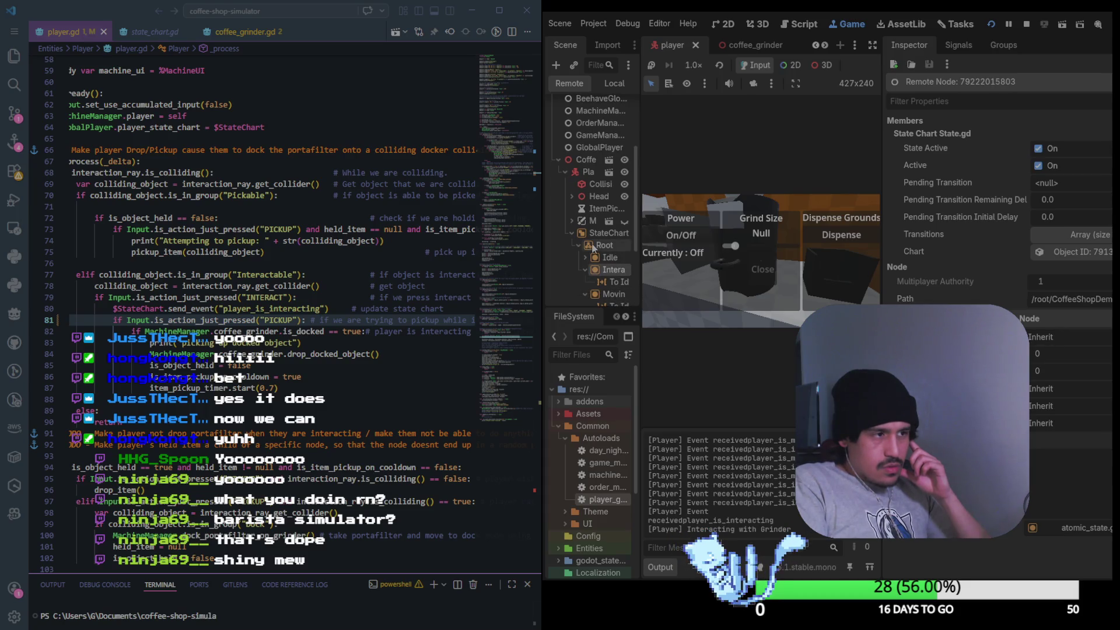
{"action": "left_click", "coordinate": [600, 245]}
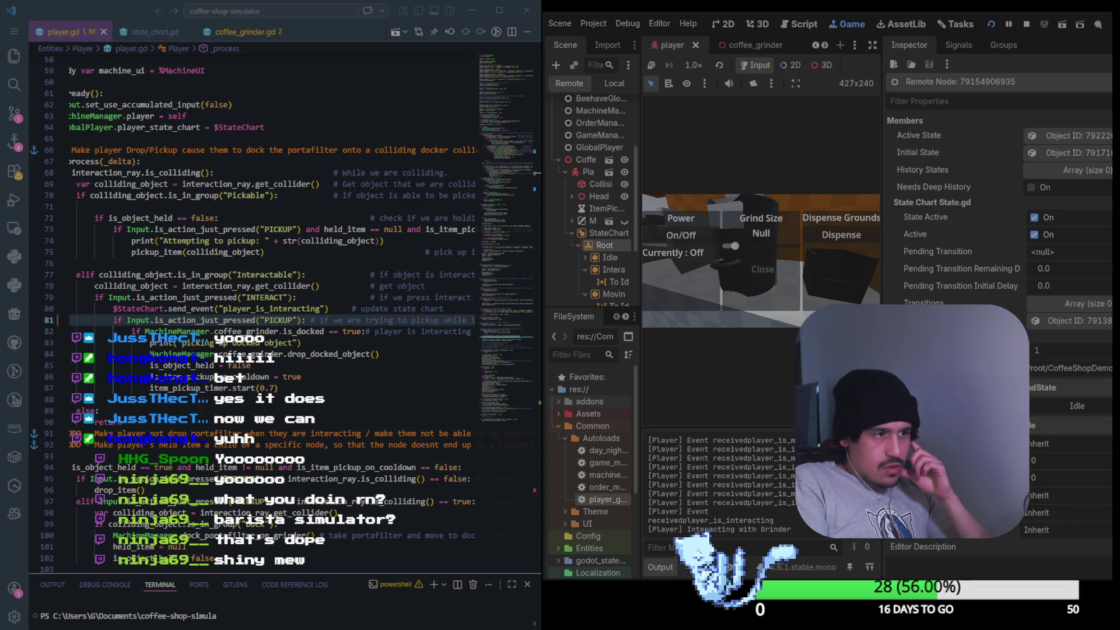
In the local scene tree, select the Root state and show the CompoundState documentation
{"action": "left_click", "coordinate": [594, 234]}
{"action": "left_click", "coordinate": [586, 162]}
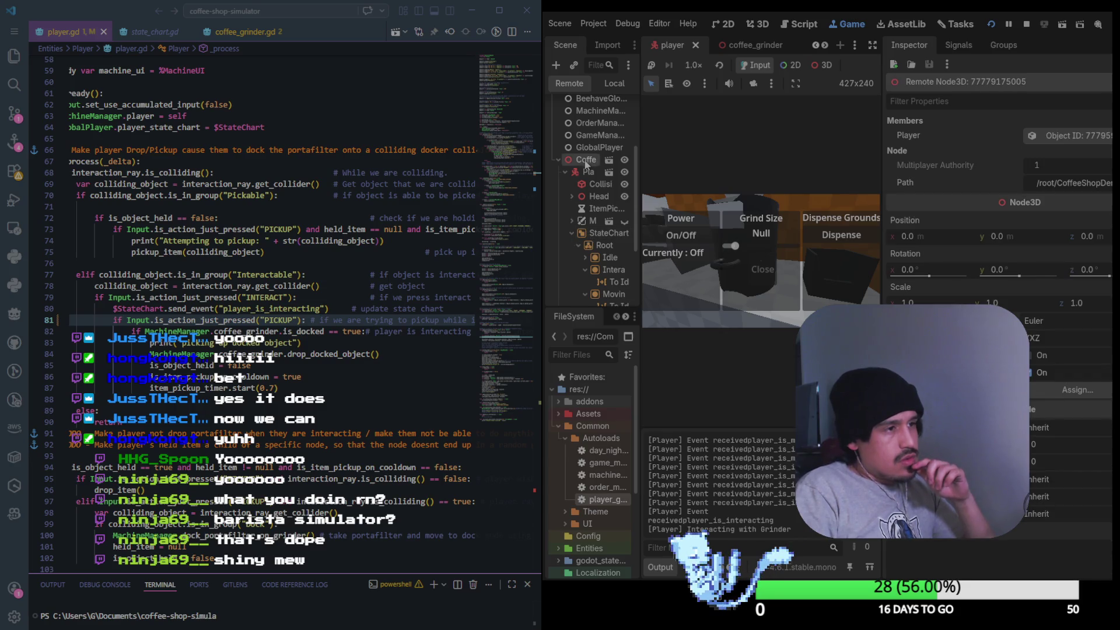
{"action": "left_click", "coordinate": [603, 247]}
{"action": "left_click", "coordinate": [610, 87]}
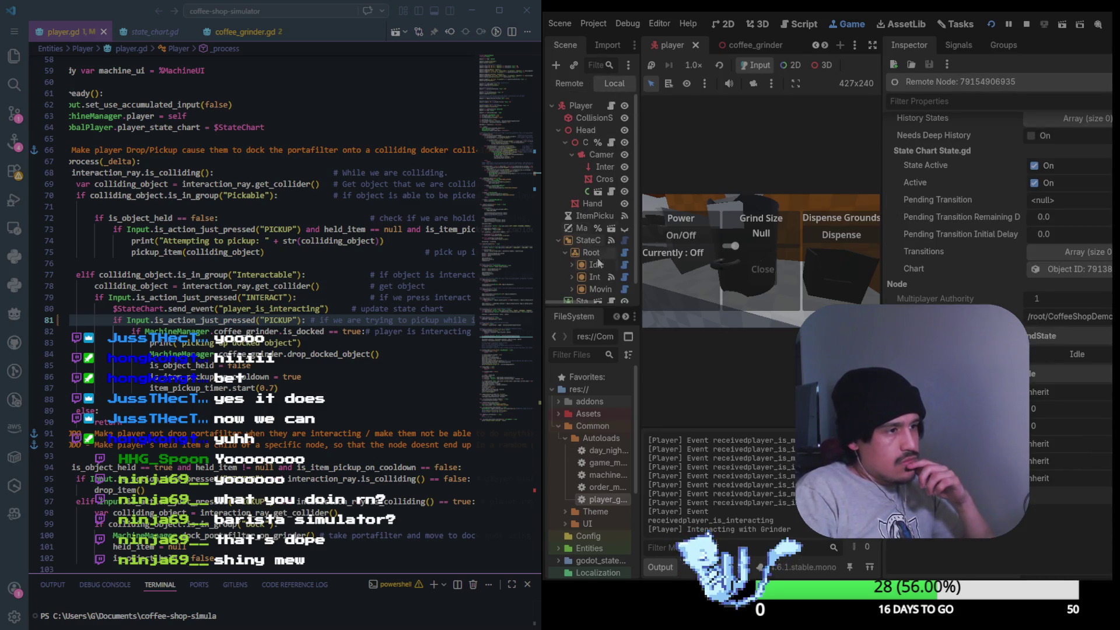
{"action": "left_click", "coordinate": [590, 252]}
{"action": "left_click", "coordinate": [624, 252]}
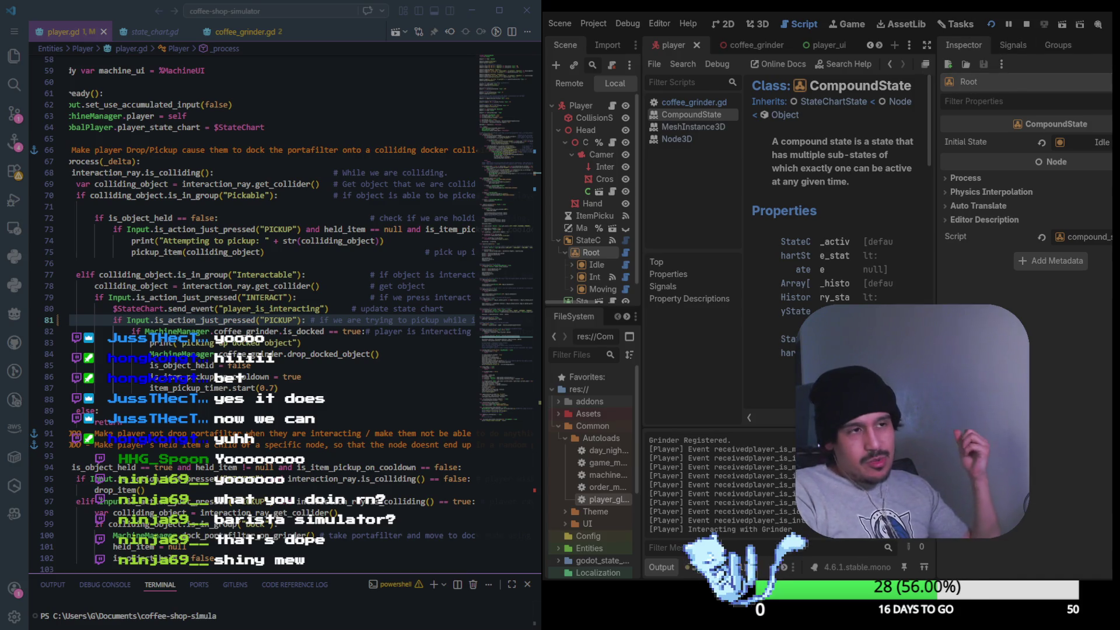
Un-maximize the Godot editor with Super+Down and drag its window fully back into view
{"action": "key", "text": "super+Down"}
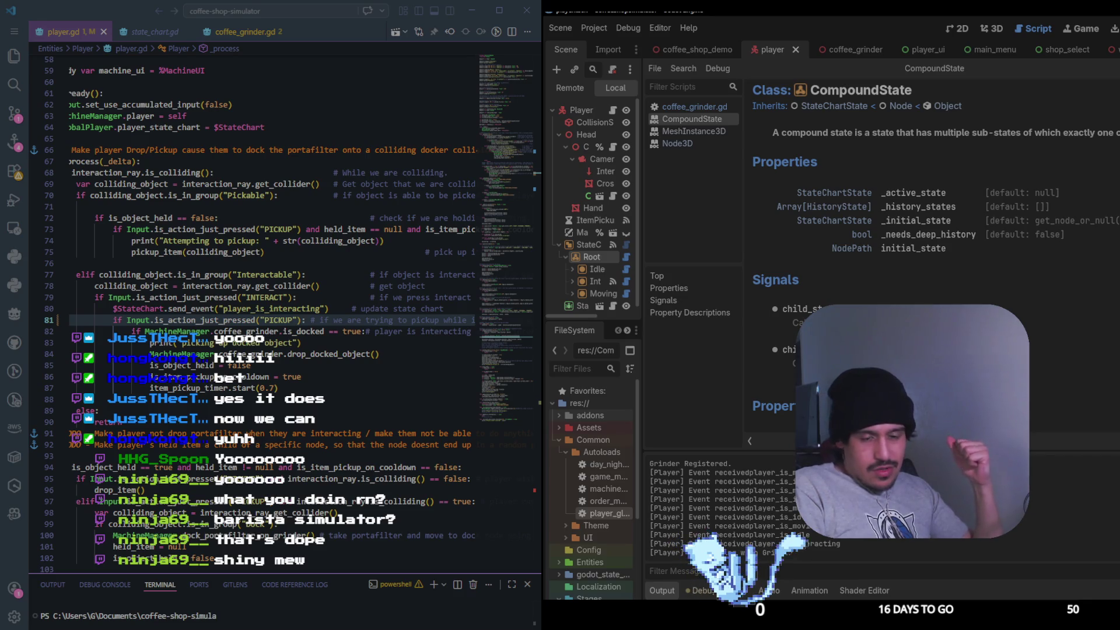
{"action": "scroll", "coordinate": [933, 233], "scroll_direction": "down", "scroll_amount": 5}
{"action": "scroll", "coordinate": [934, 234], "scroll_direction": "up", "scroll_amount": 2}
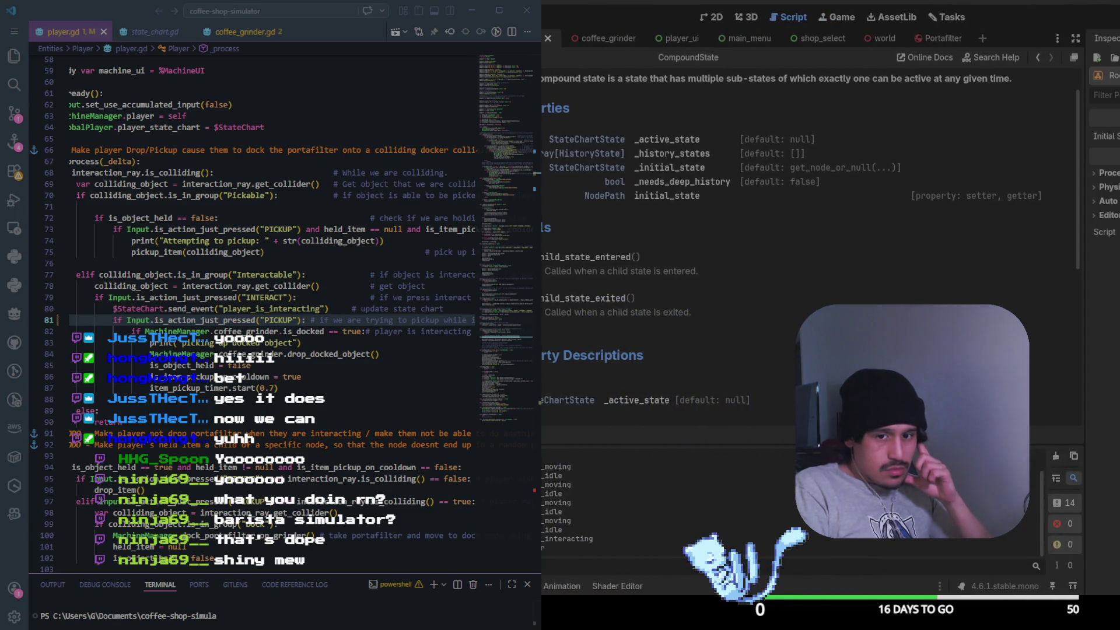
{"action": "mouse_move", "coordinate": [642, 1]}
{"action": "left_mouse_down"}
{"action": "mouse_move", "coordinate": [591, 33]}
{"action": "mouse_move", "coordinate": [591, 2]}
{"action": "mouse_move", "coordinate": [389, 1]}
{"action": "left_mouse_up"}
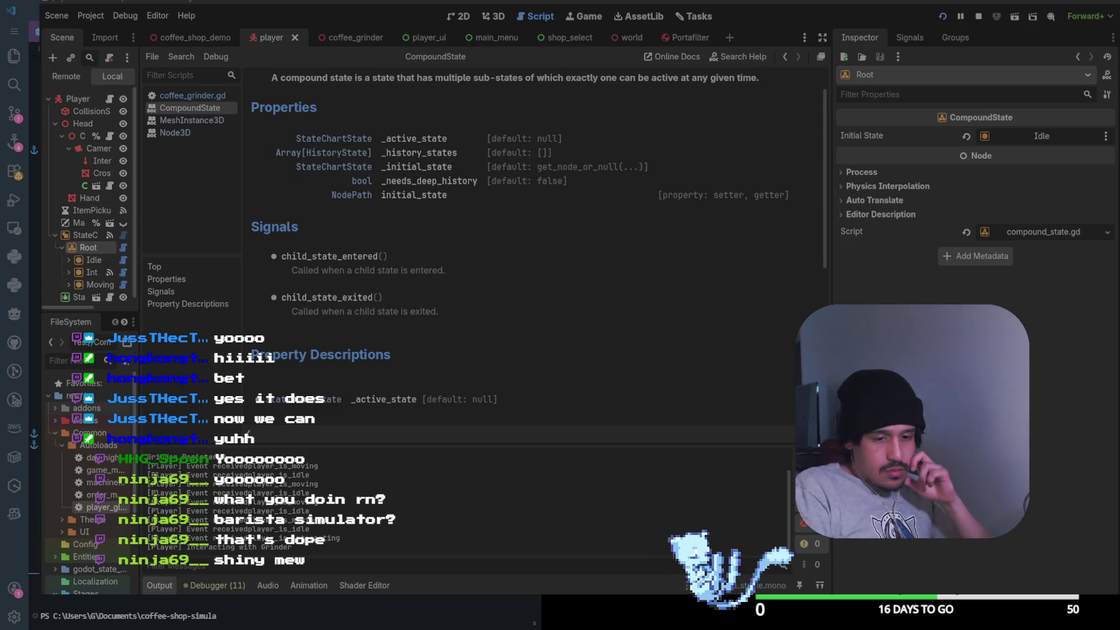
Browse the CompoundState and StateChartState docs, including the _active_state property description
{"action": "scroll", "coordinate": [534, 234], "scroll_direction": "up", "scroll_amount": 3}
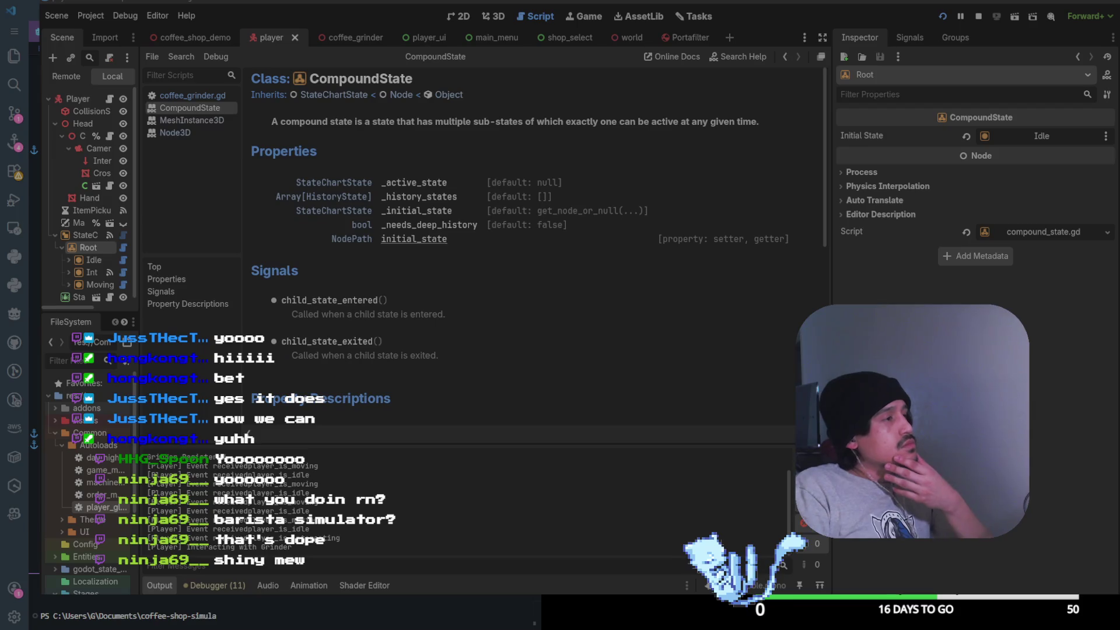
{"action": "left_click", "coordinate": [332, 94]}
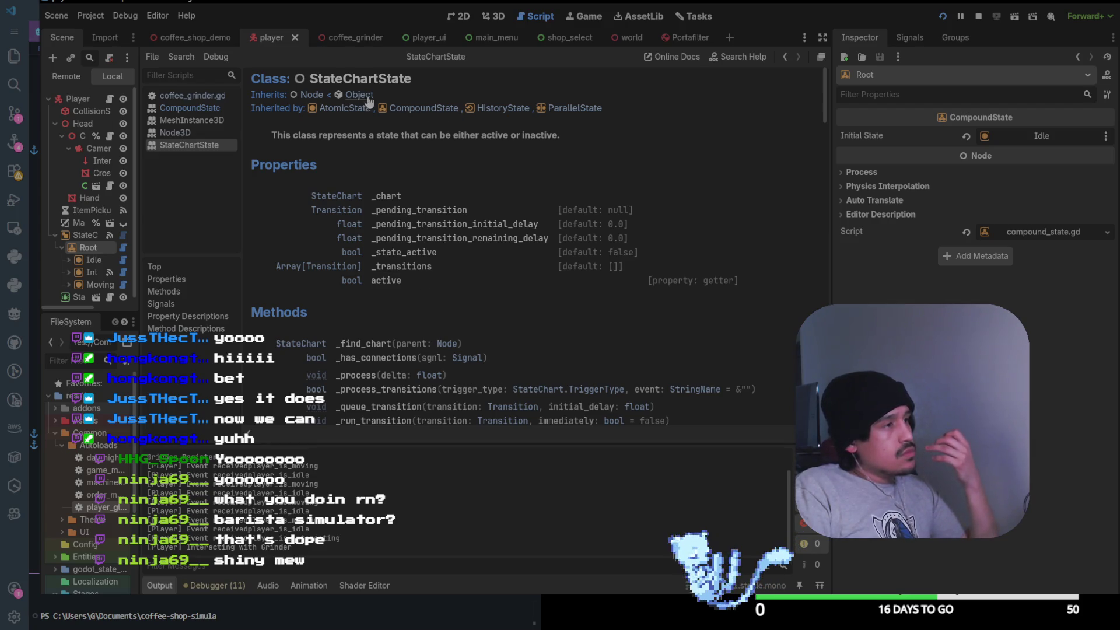
{"action": "scroll", "coordinate": [491, 201], "scroll_direction": "down", "scroll_amount": 5}
{"action": "scroll", "coordinate": [500, 187], "scroll_direction": "down", "scroll_amount": 3}
{"action": "scroll", "coordinate": [502, 179], "scroll_direction": "up", "scroll_amount": 6}
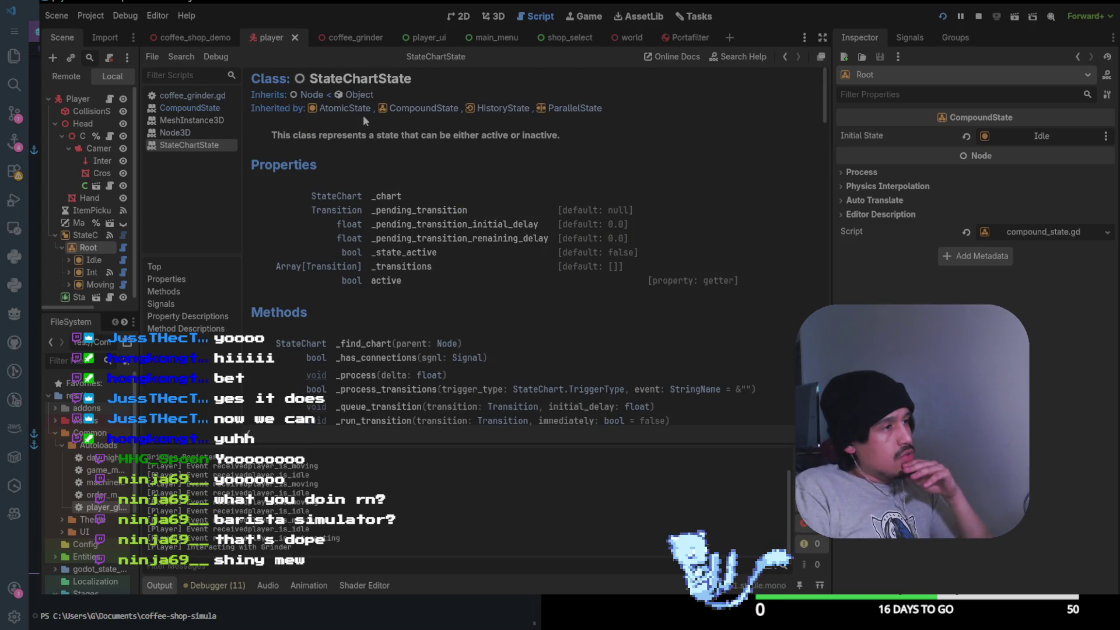
{"action": "left_click", "coordinate": [425, 108]}
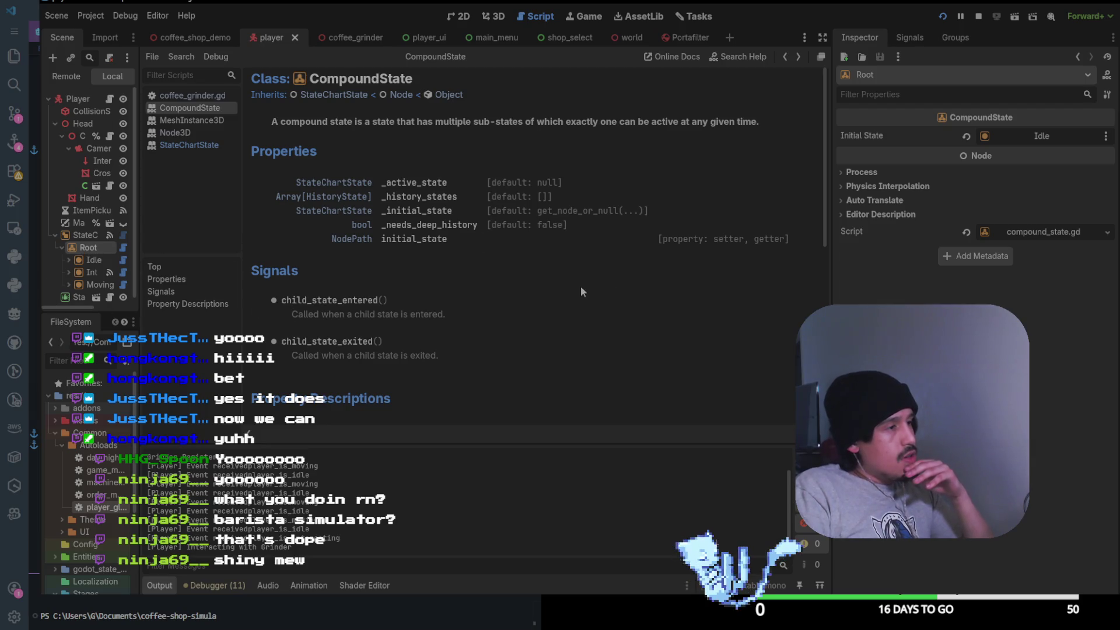
{"action": "left_click", "coordinate": [405, 185]}
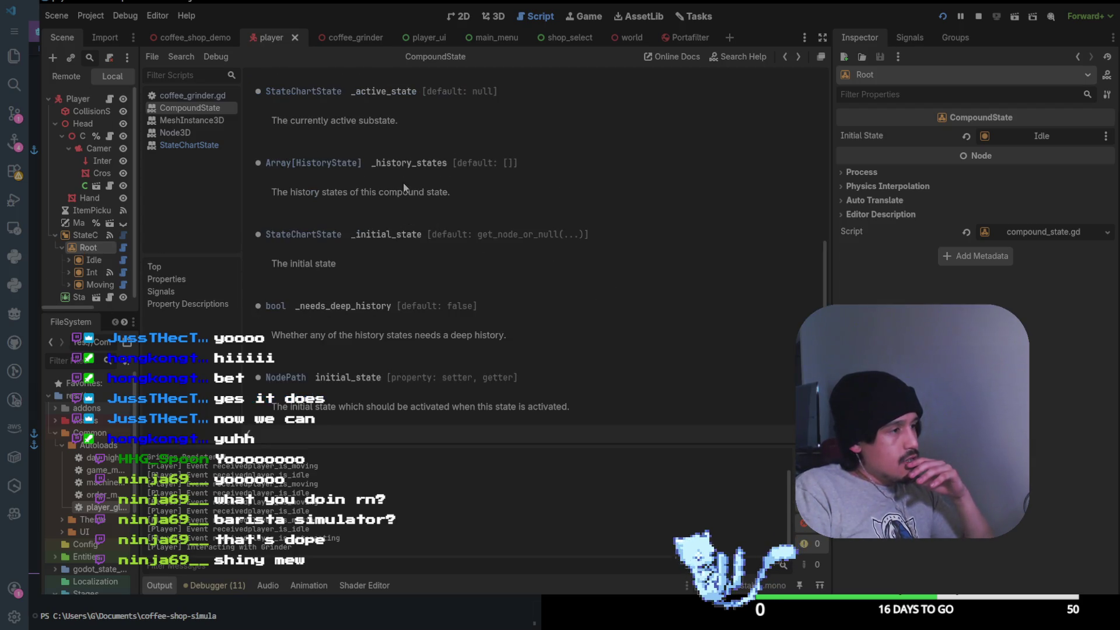
{"action": "double_click", "coordinate": [397, 91]}
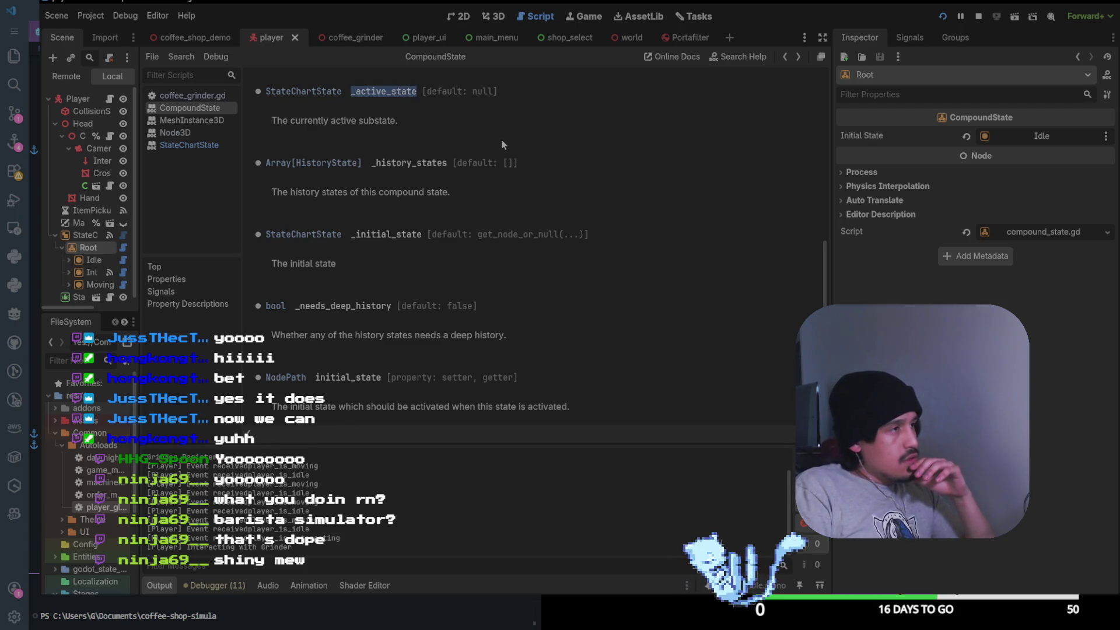
{"action": "left_click", "coordinate": [323, 94]}
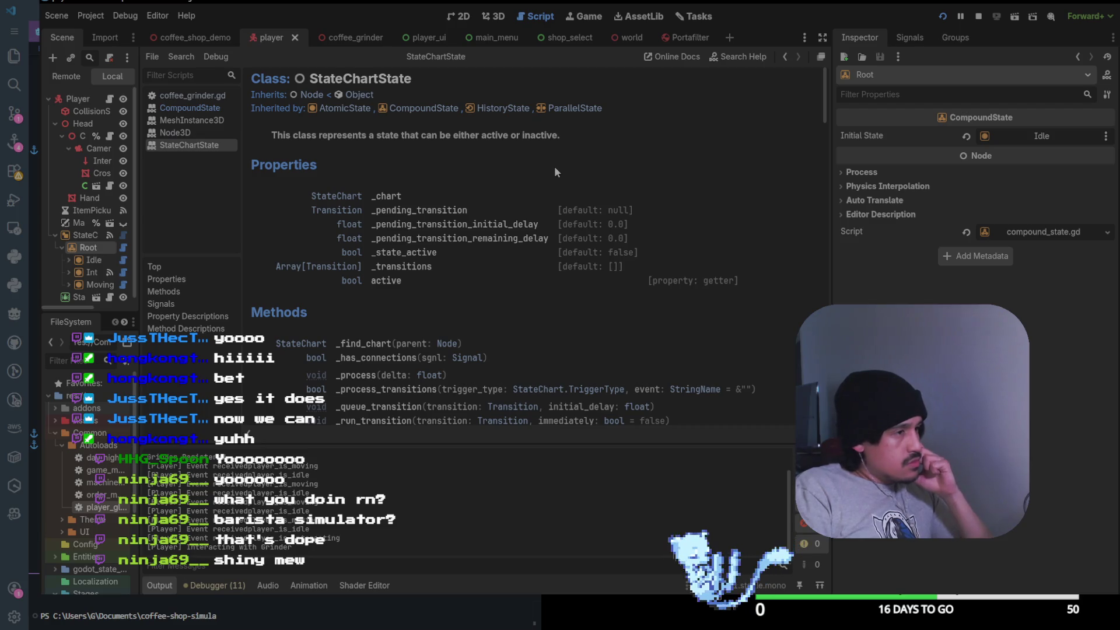
{"action": "scroll", "coordinate": [555, 171], "scroll_direction": "down", "scroll_amount": 2}
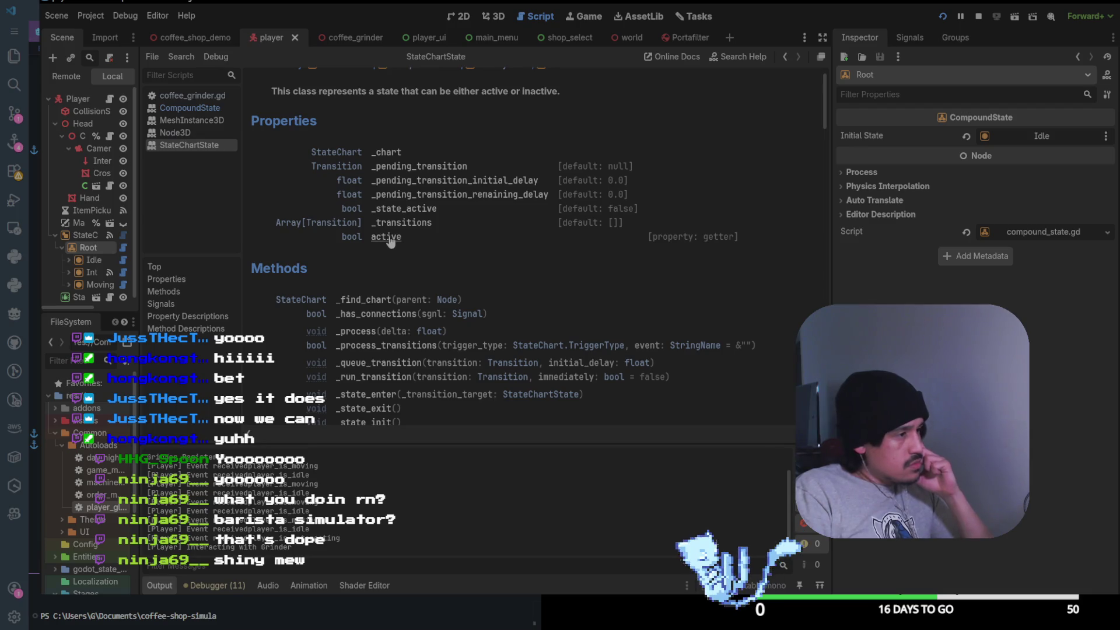
{"action": "scroll", "coordinate": [403, 233], "scroll_direction": "down", "scroll_amount": 3}
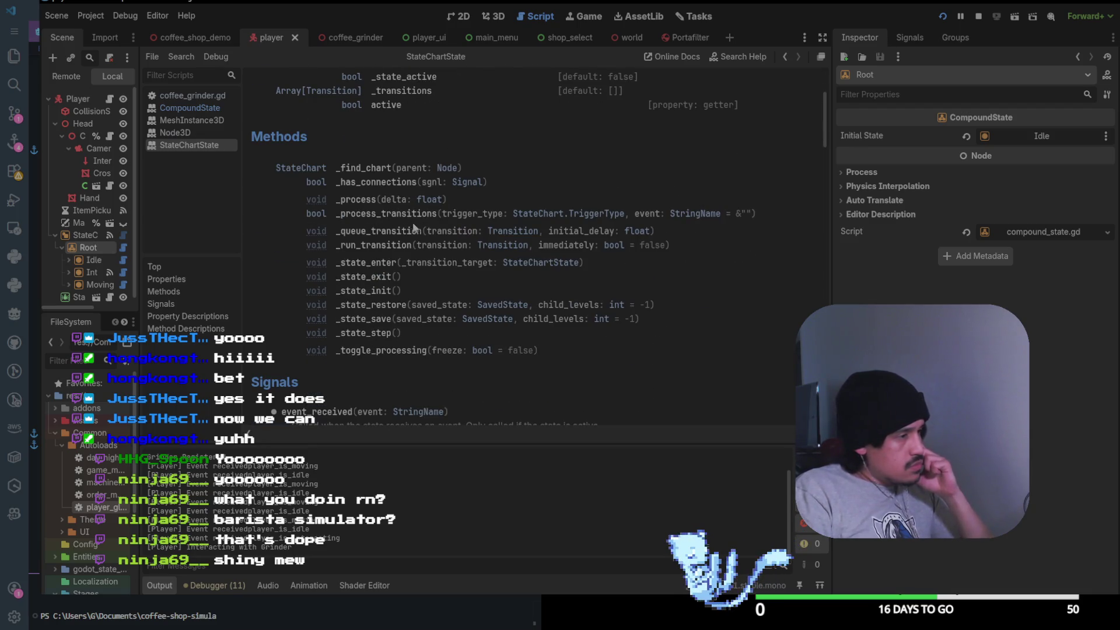
{"action": "scroll", "coordinate": [414, 256], "scroll_direction": "down", "scroll_amount": 5}
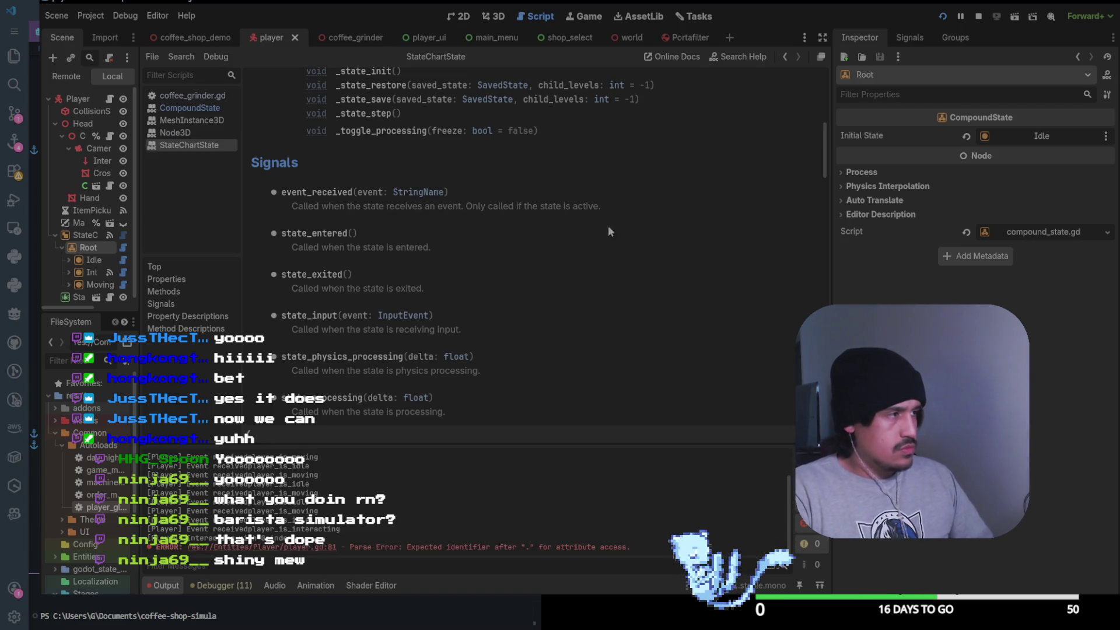
Inspect the local StateChart node's properties and its state_chart.gd script
{"action": "left_click", "coordinate": [88, 235]}
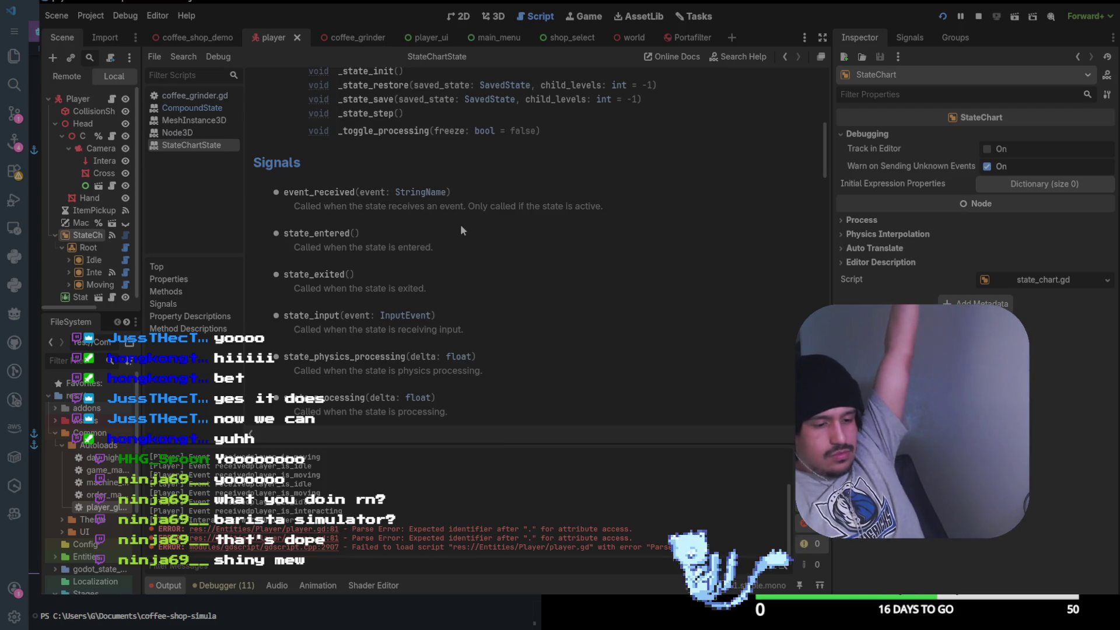
{"action": "scroll", "coordinate": [452, 243], "scroll_direction": "up", "scroll_amount": 2}
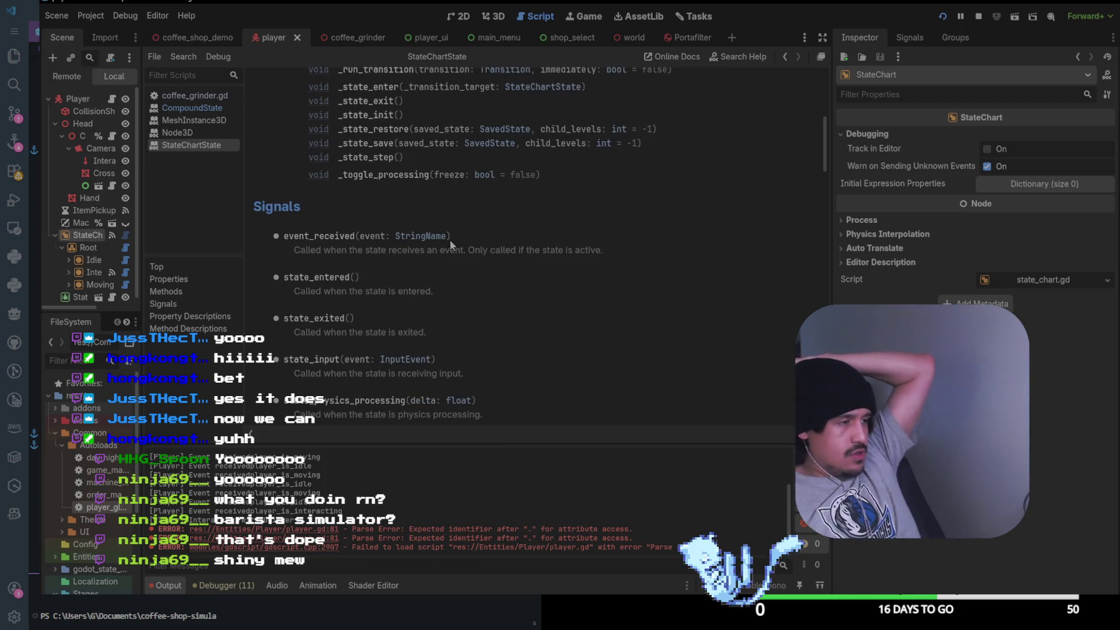
{"action": "scroll", "coordinate": [458, 245], "scroll_direction": "up", "scroll_amount": 3}
{"action": "scroll", "coordinate": [458, 245], "scroll_direction": "down", "scroll_amount": 6}
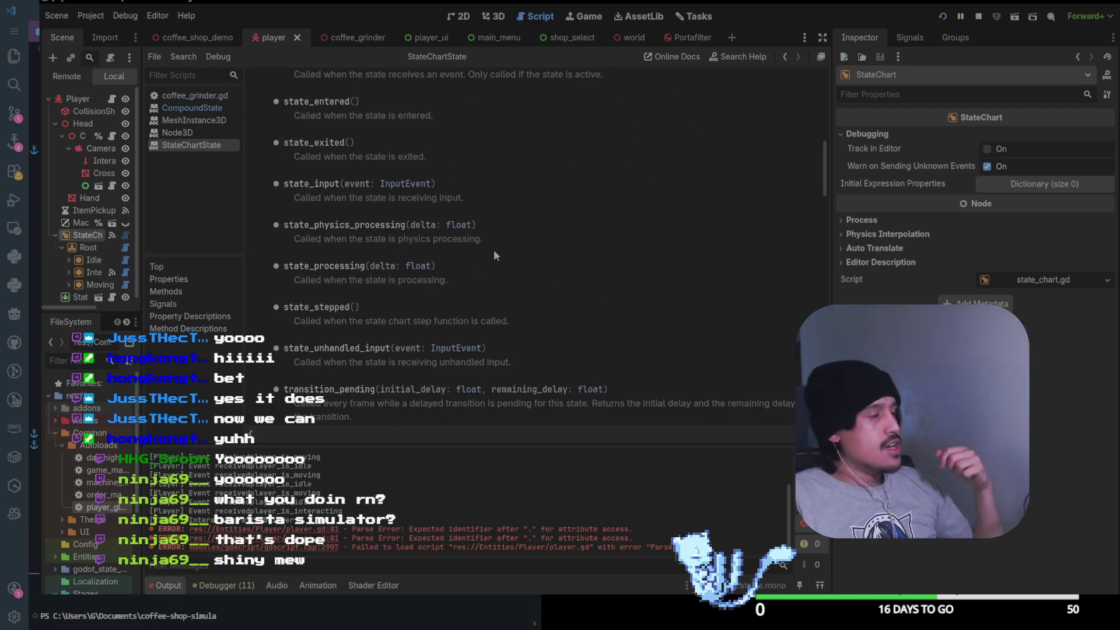
{"action": "scroll", "coordinate": [493, 250], "scroll_direction": "down", "scroll_amount": 5}
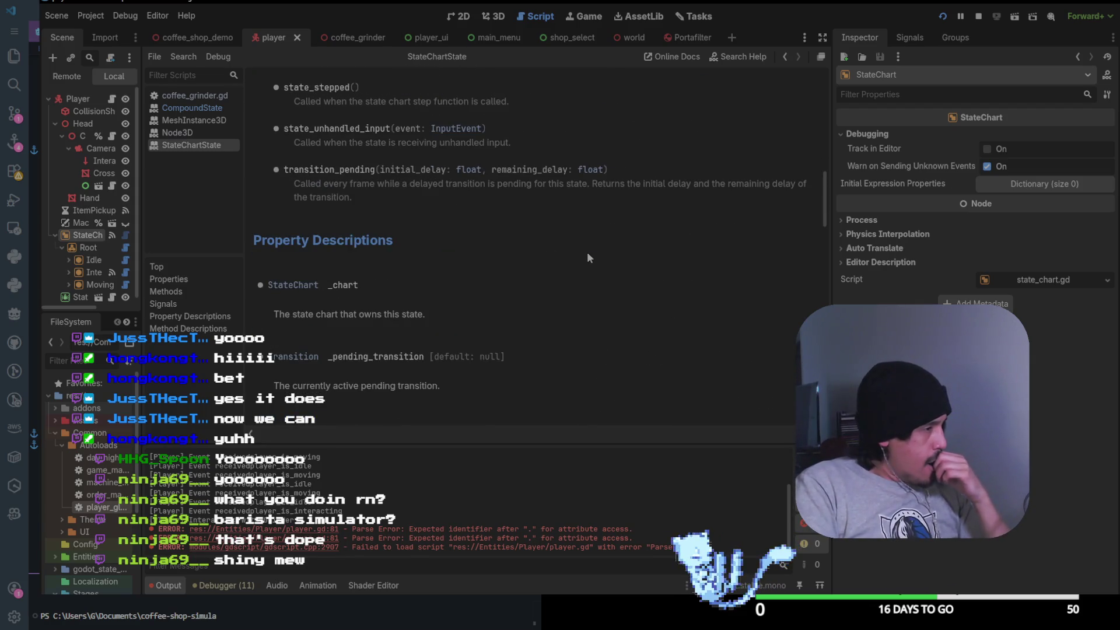
{"action": "scroll", "coordinate": [588, 259], "scroll_direction": "down", "scroll_amount": 7}
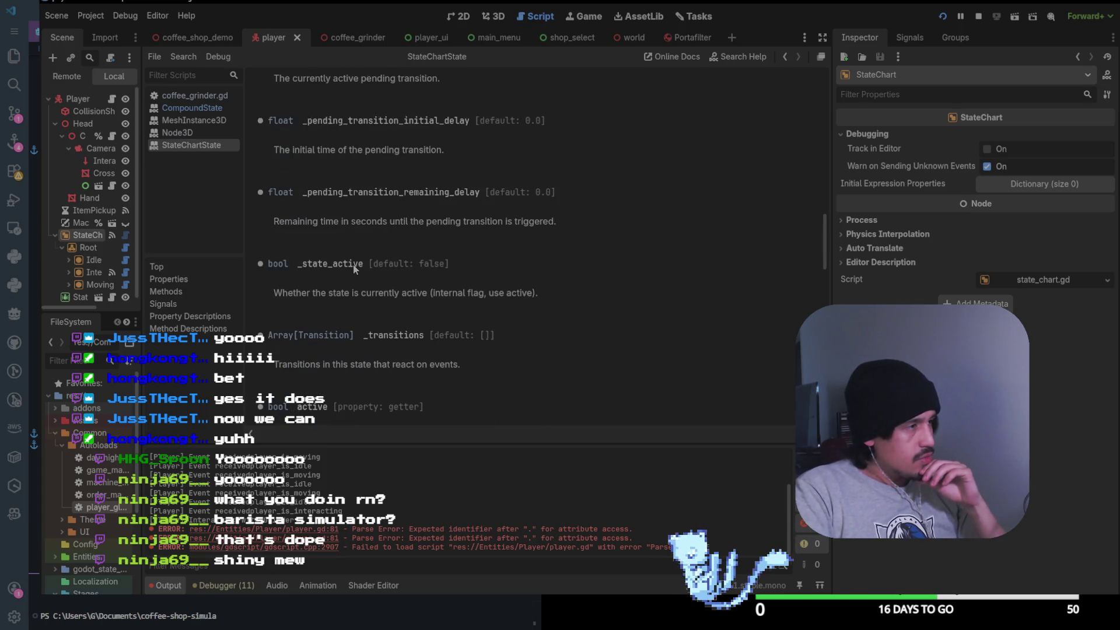
{"action": "scroll", "coordinate": [362, 264], "scroll_direction": "down", "scroll_amount": 7}
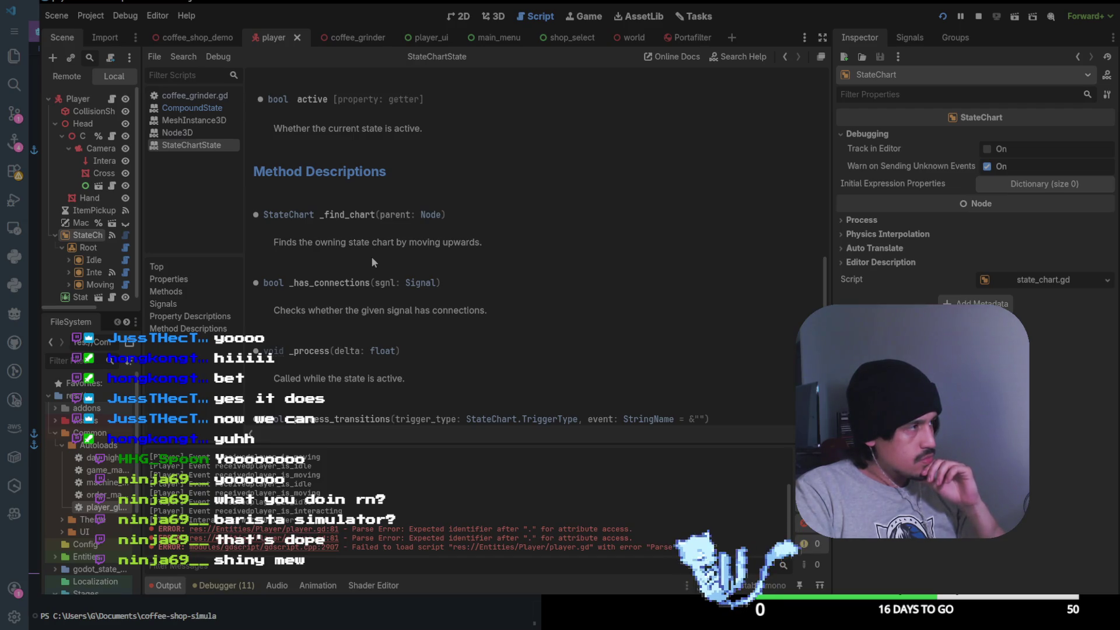
{"action": "left_click", "coordinate": [480, 18]}
Switch to the 3D workspace, run the project, and start playing from the game's main menu
{"action": "left_click", "coordinate": [464, 16]}
{"action": "left_click", "coordinate": [490, 17]}
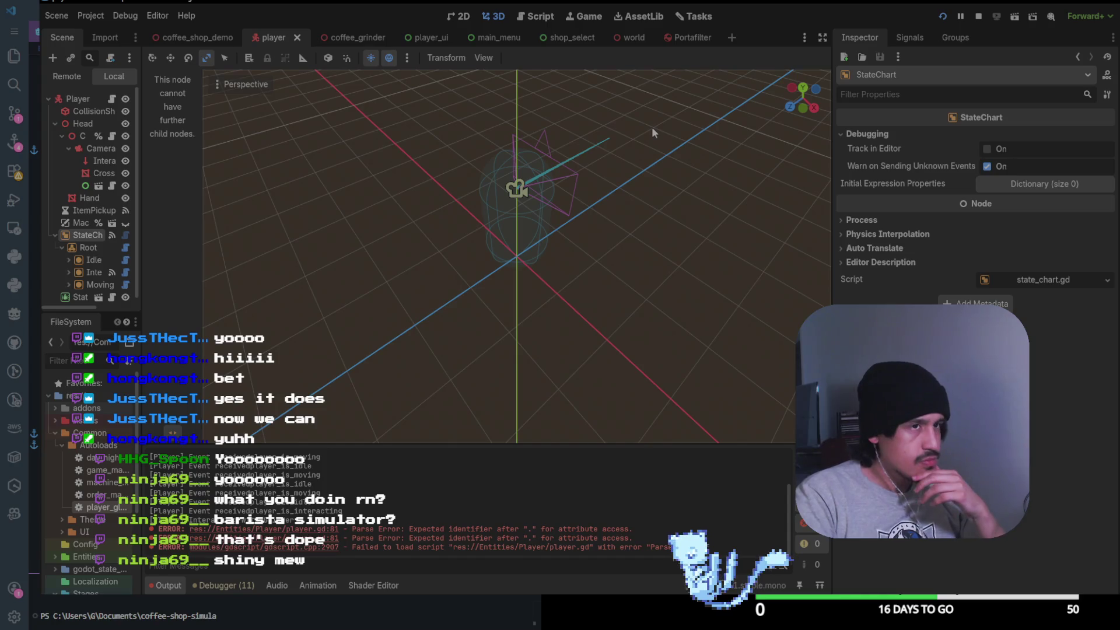
{"action": "left_click", "coordinate": [943, 16]}
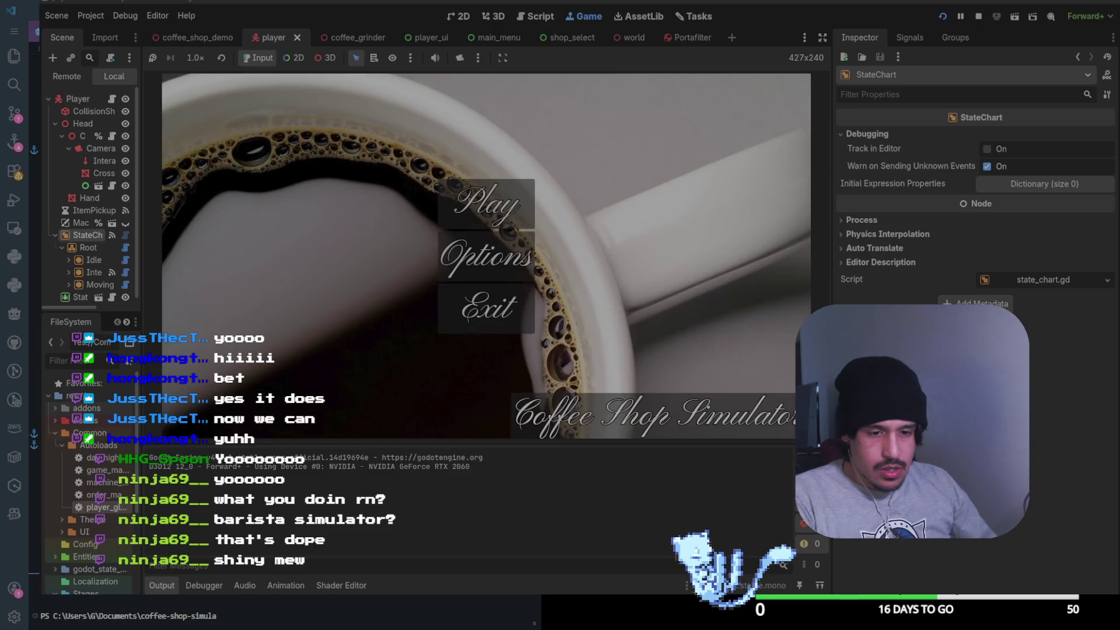
{"action": "key", "text": "Return"}
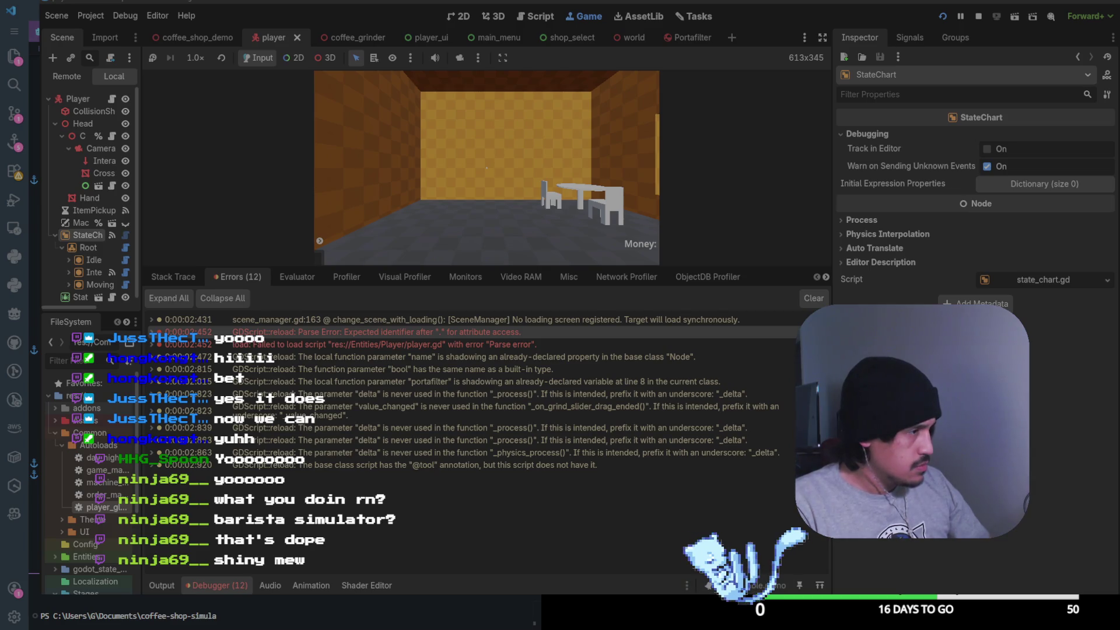
{"action": "right_click", "coordinate": [360, 596]}
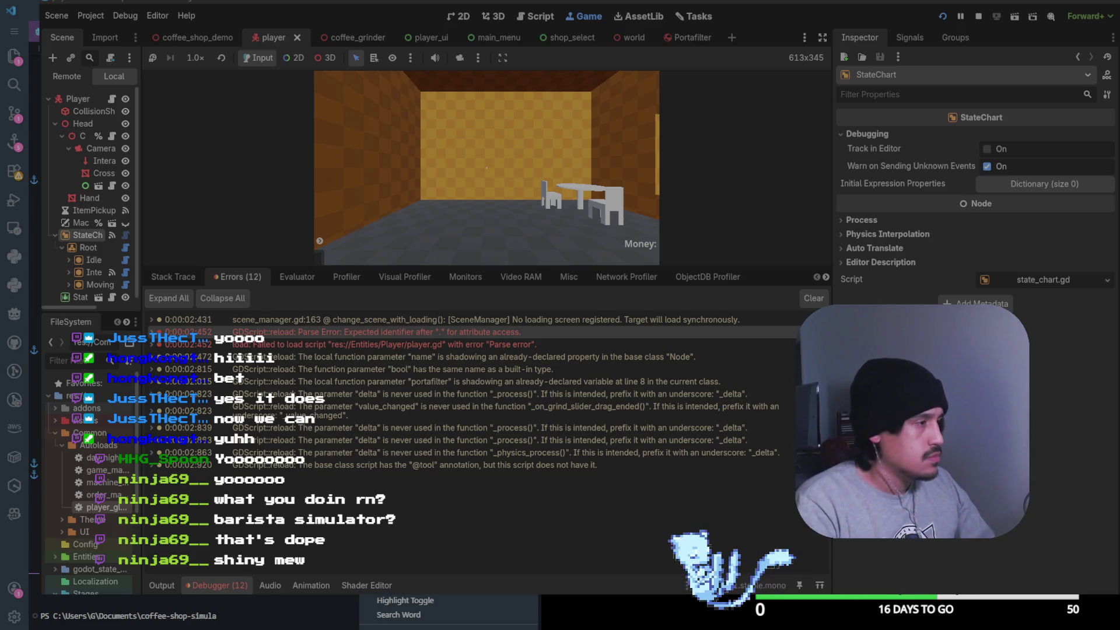
{"action": "key", "text": "Escape"}
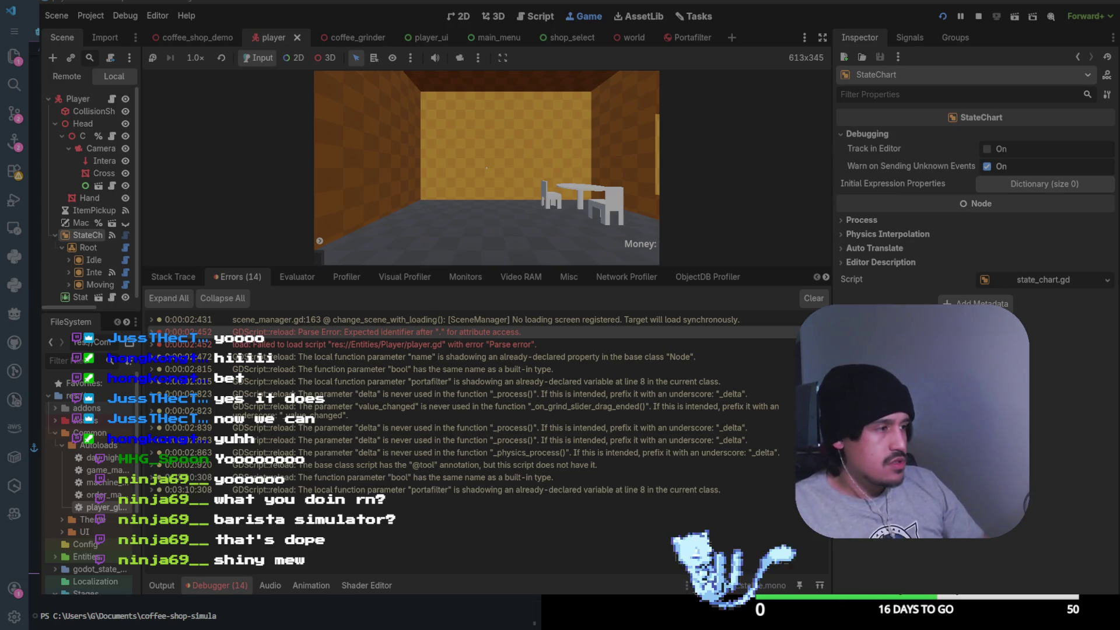
Clear the Debugger error log, restart the game, and open the grinder's controls
{"action": "left_click", "coordinate": [814, 298]}
{"action": "left_click", "coordinate": [942, 15]}
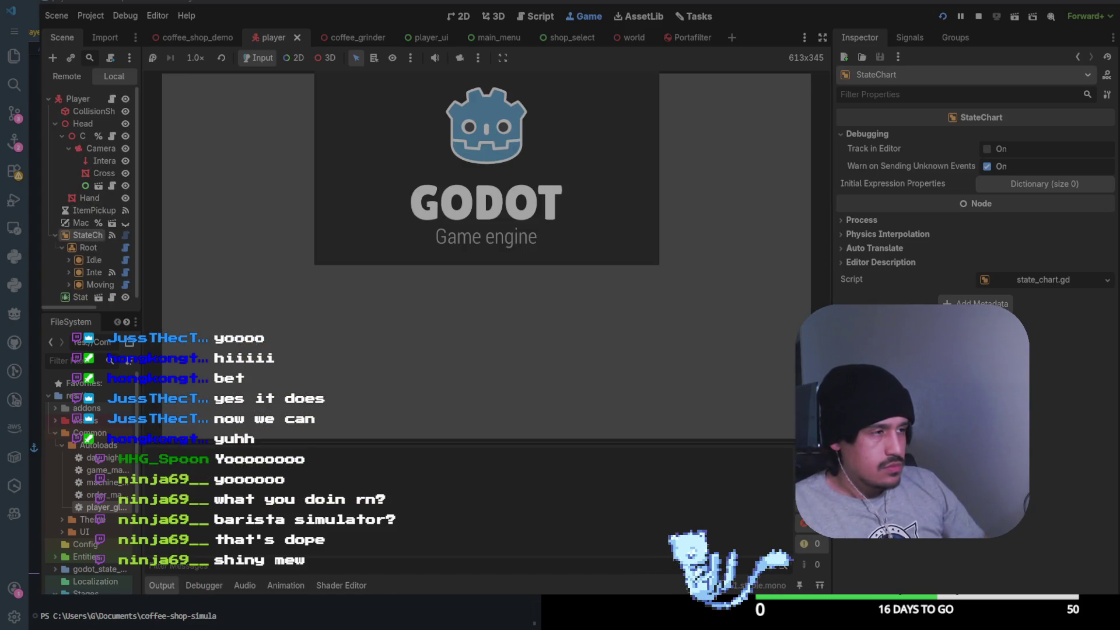
{"action": "key", "text": "w"}
{"action": "key", "text": "e"}
{"action": "key", "text": "w"}
{"action": "key", "text": "e"}
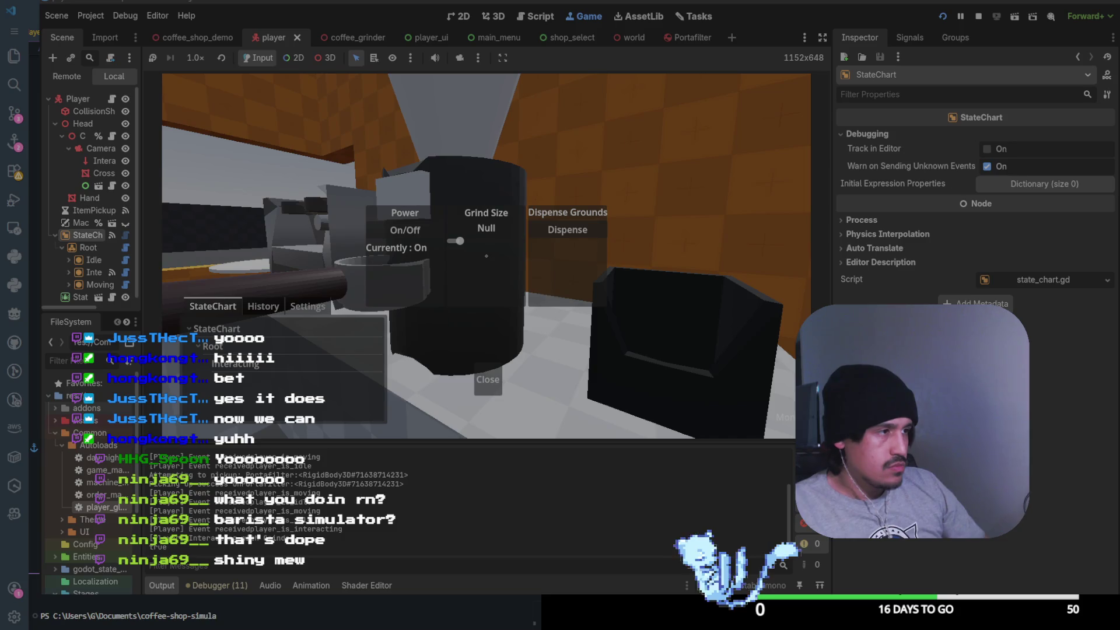
Set Grind Size to 8.0, dispense grounds, close the grinder panel, and stop the game
{"action": "left_click_drag", "start_coordinate": [459, 240], "coordinate": [486, 240]}
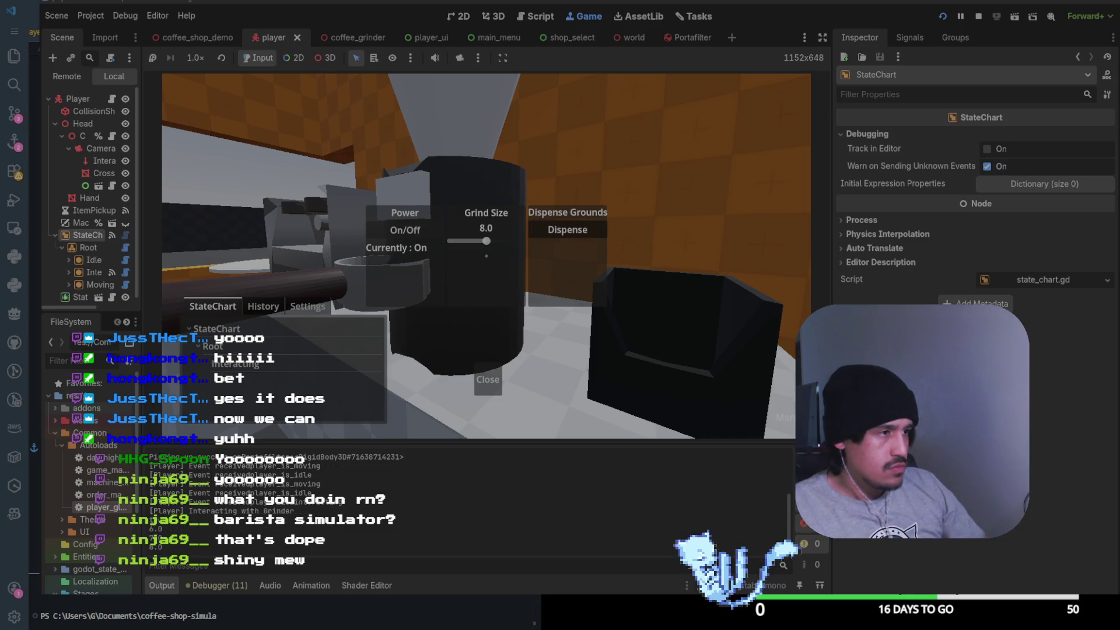
{"action": "left_click", "coordinate": [568, 229]}
{"action": "left_click", "coordinate": [488, 380]}
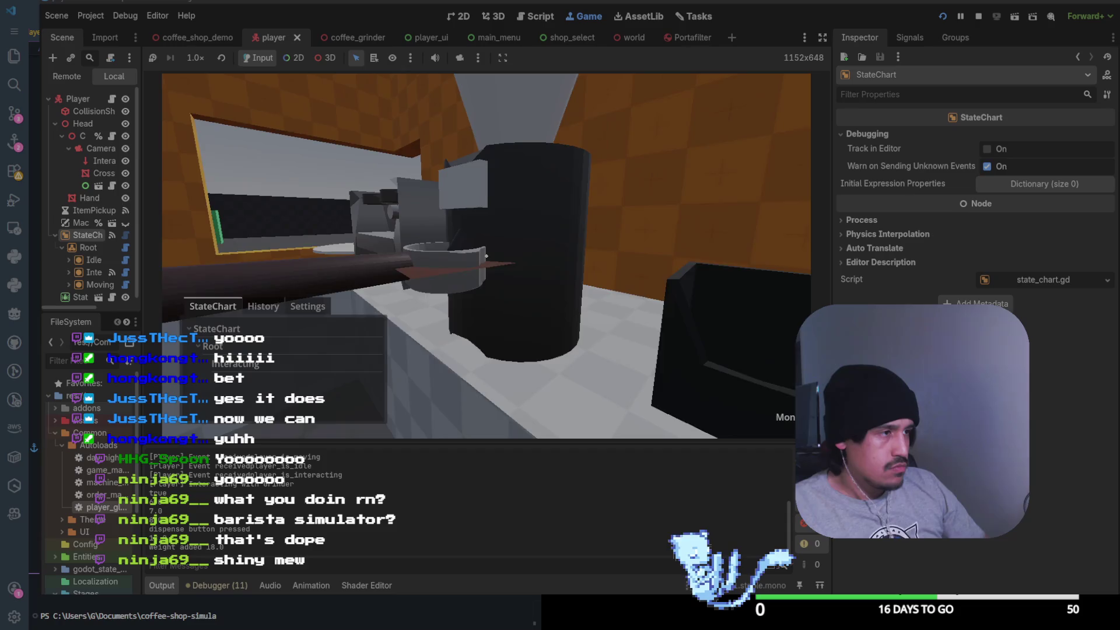
{"action": "key", "text": "e"}
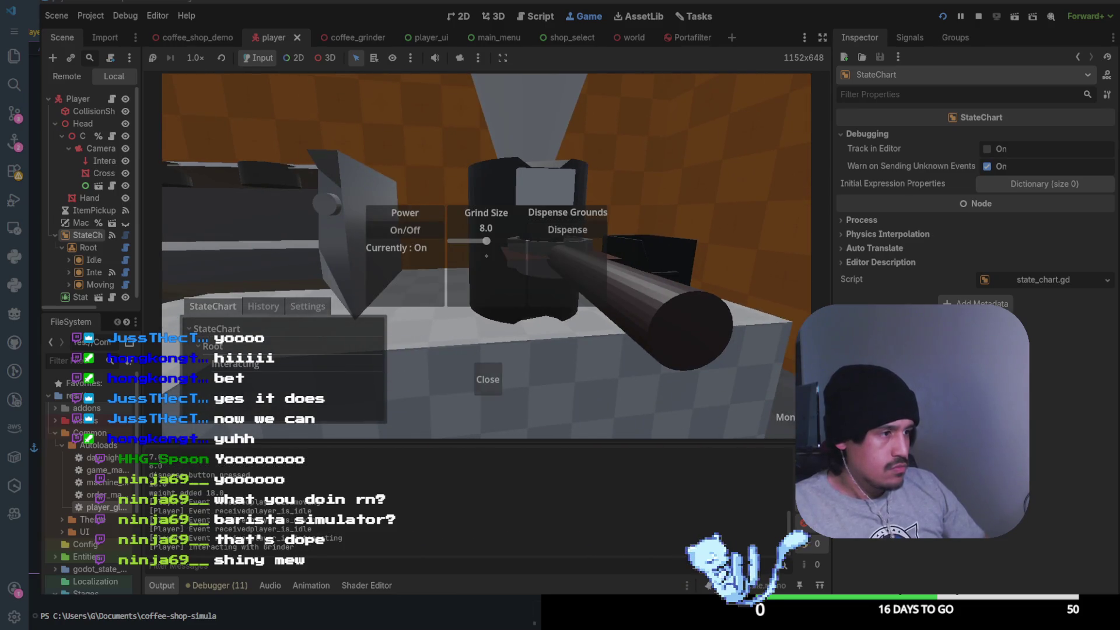
{"action": "left_click", "coordinate": [488, 379]}
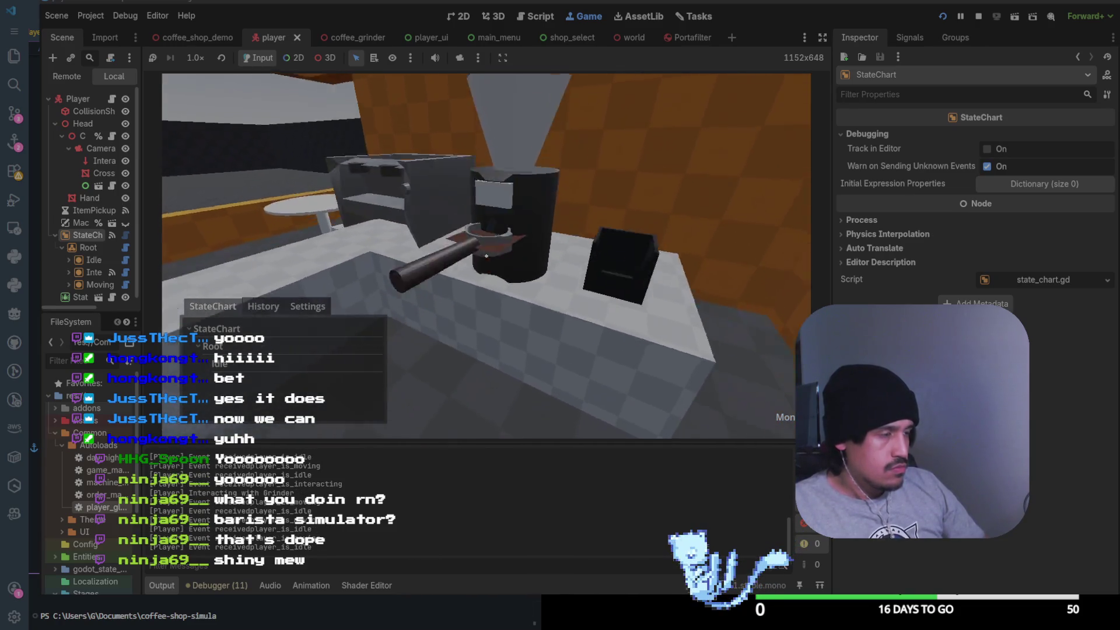
{"action": "key", "text": "s"}
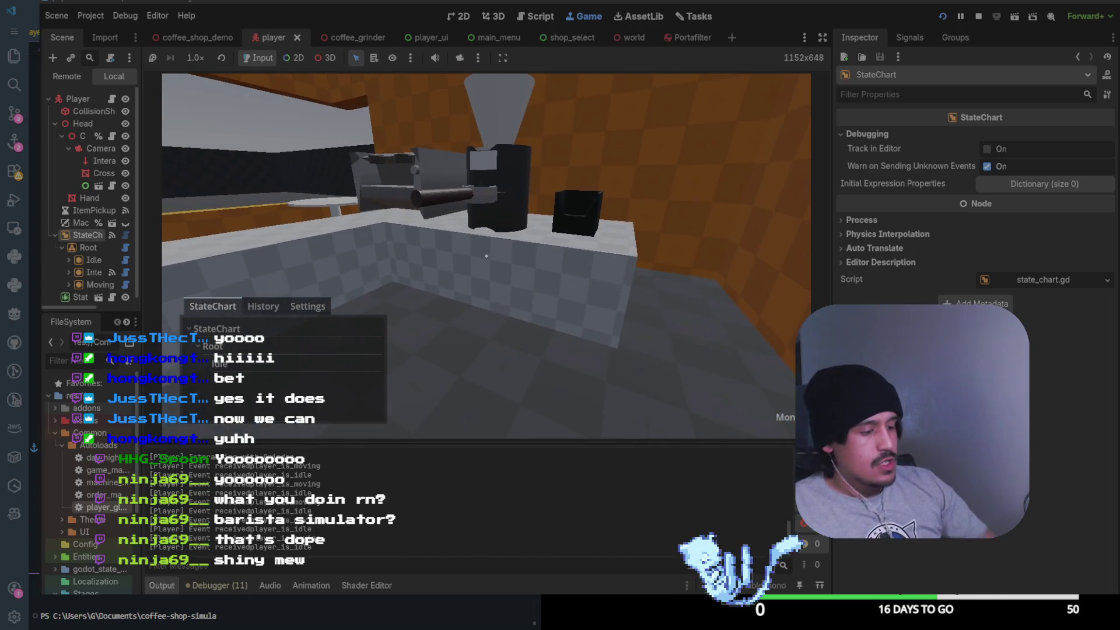
{"action": "key", "text": "F8"}
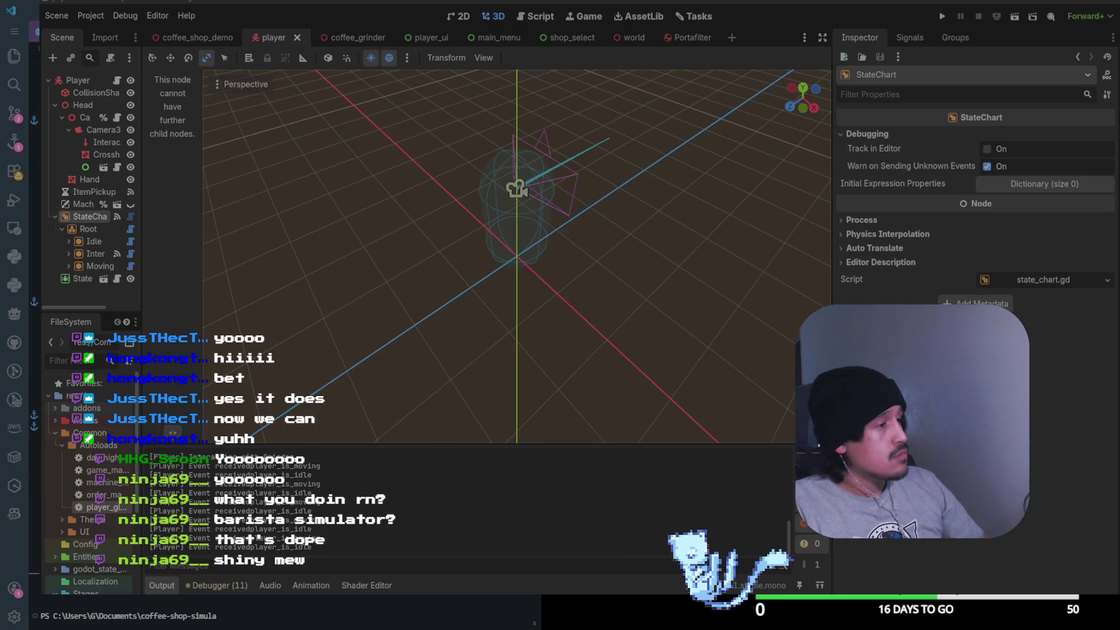
Rerun the project, walk up to the grinder, dispense grounds, and back away
{"action": "key", "text": "F5"}
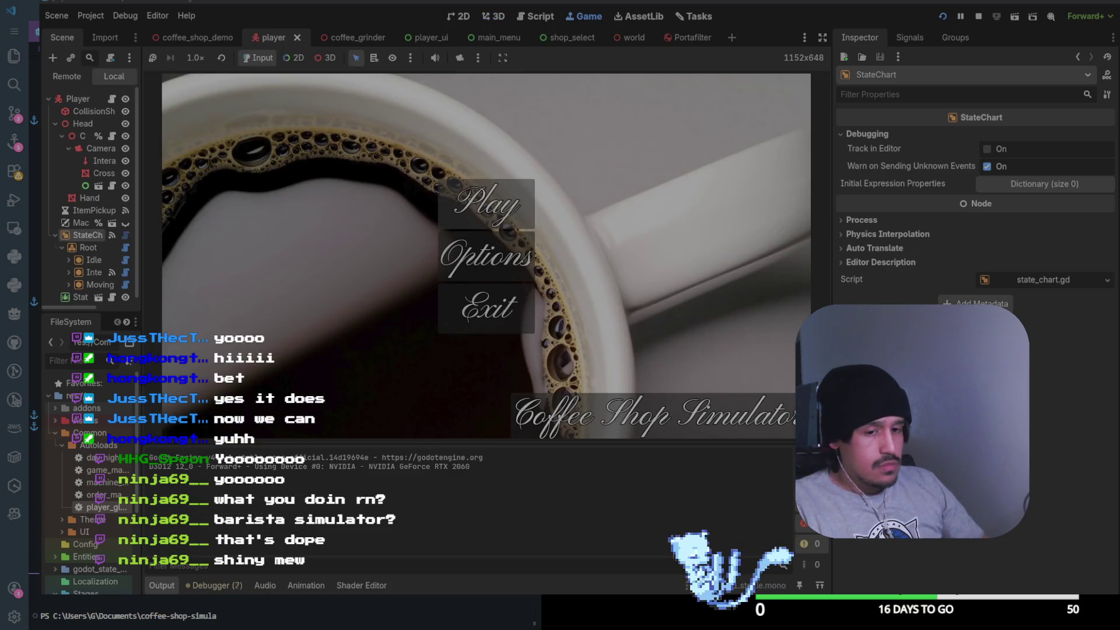
{"action": "key", "text": "w"}
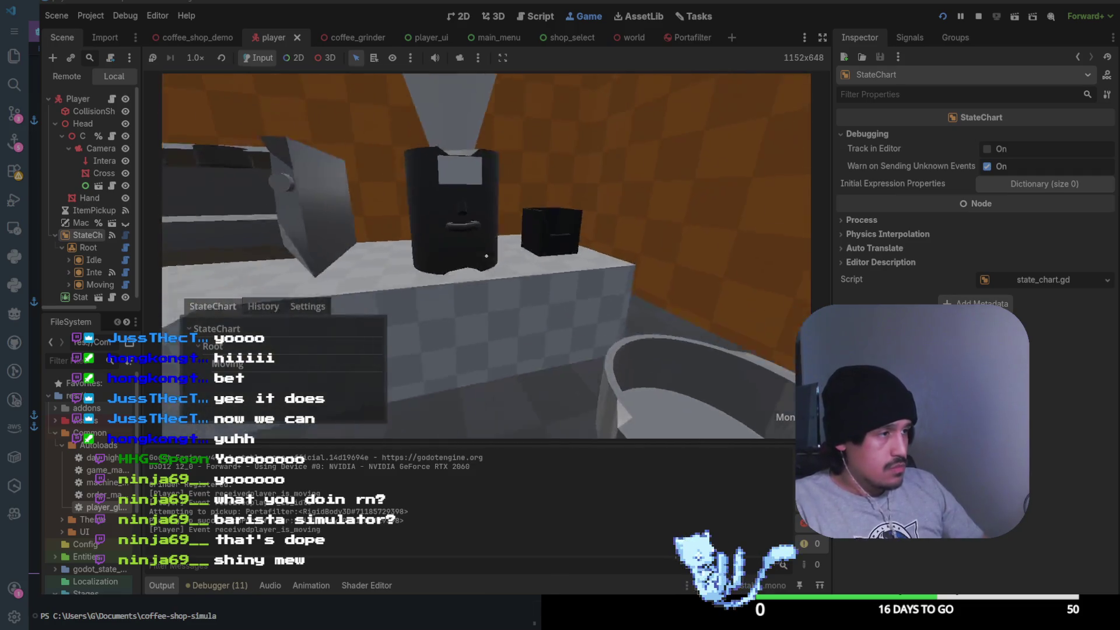
{"action": "key", "text": "e"}
{"action": "key", "text": "e"}
{"action": "key", "text": "w"}
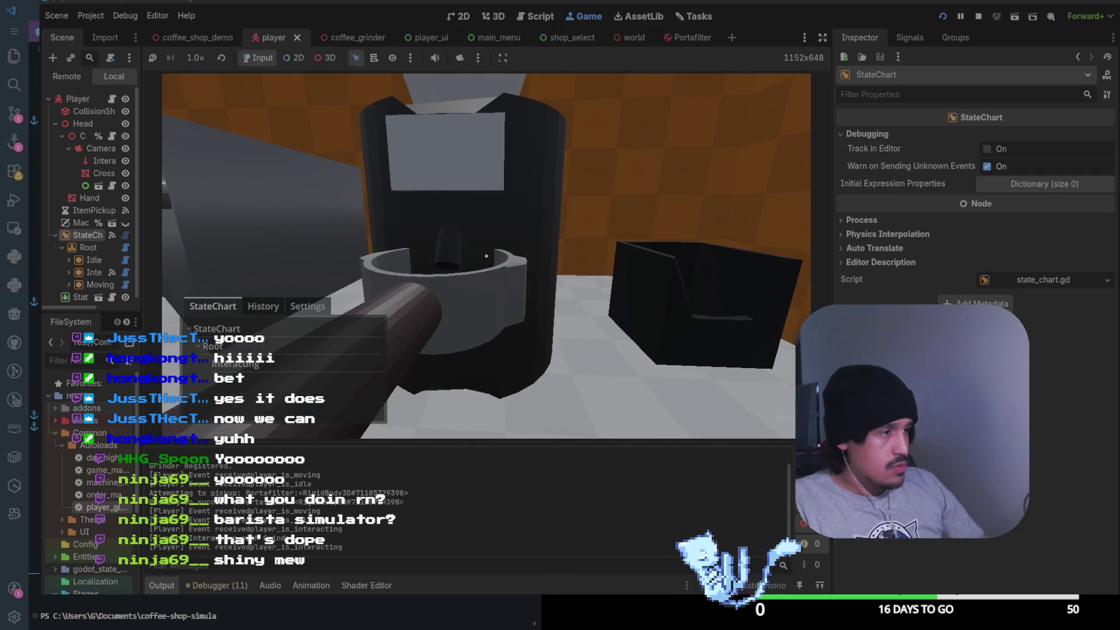
{"action": "key", "text": "e"}
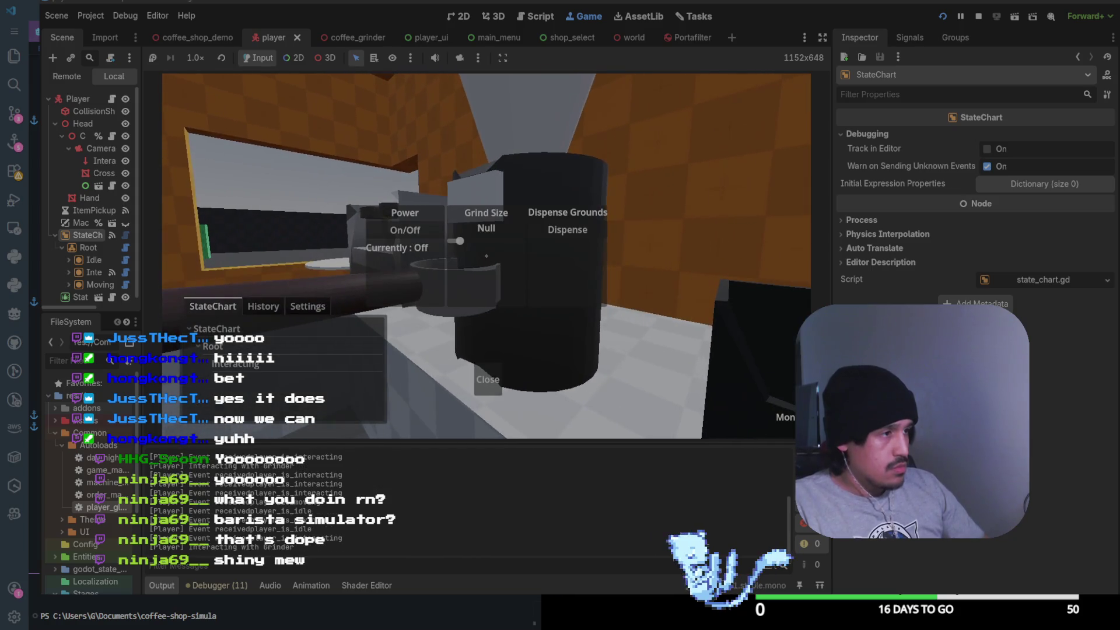
{"action": "left_click", "coordinate": [567, 229]}
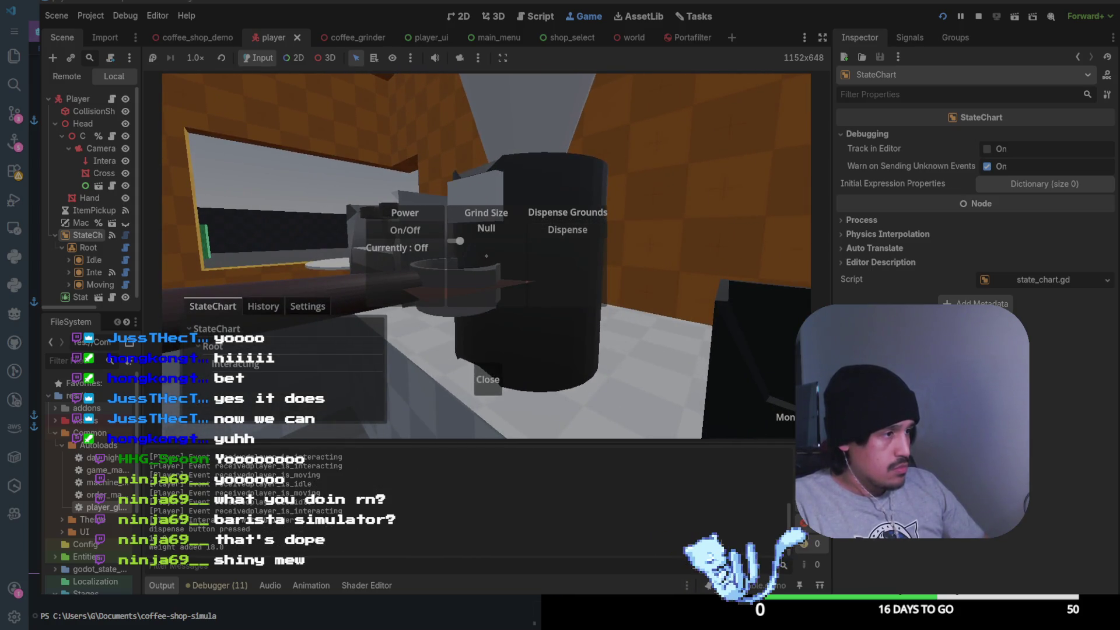
{"action": "key", "text": "e"}
{"action": "key", "text": "s"}
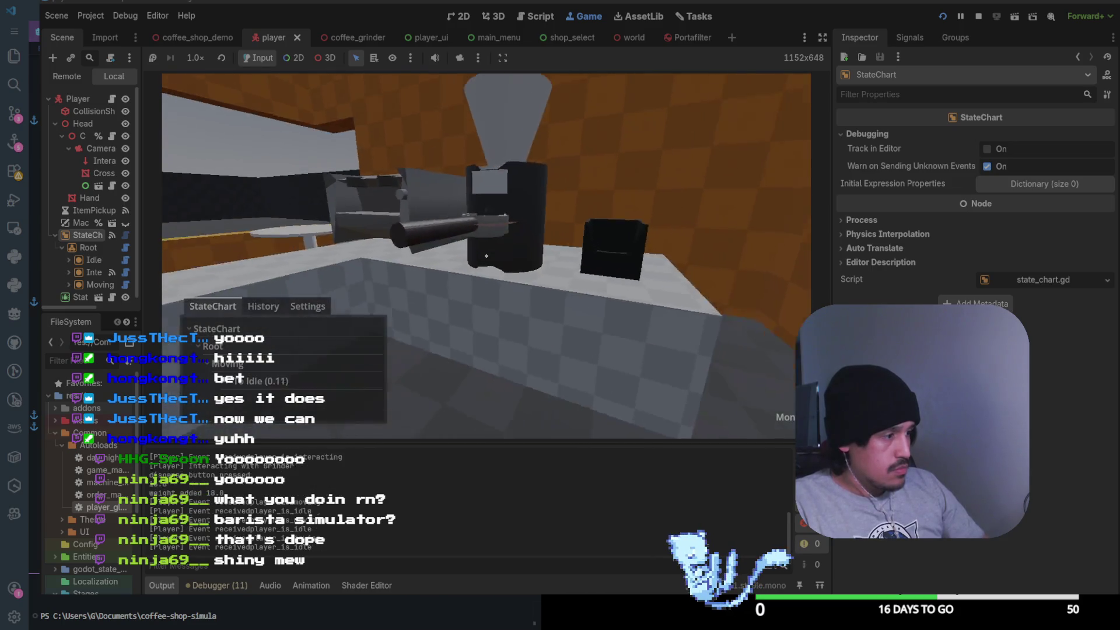
Return to the grinder, switch its power on, and dispense 18.0 of grounds into the portafilter
{"action": "key", "text": "w"}
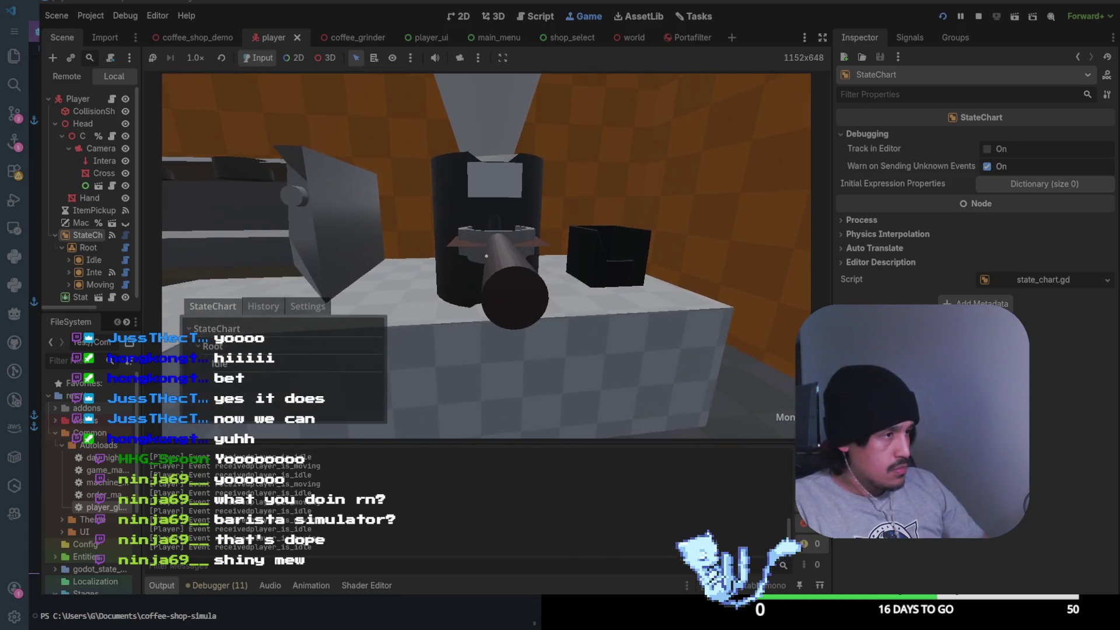
{"action": "key", "text": "a"}
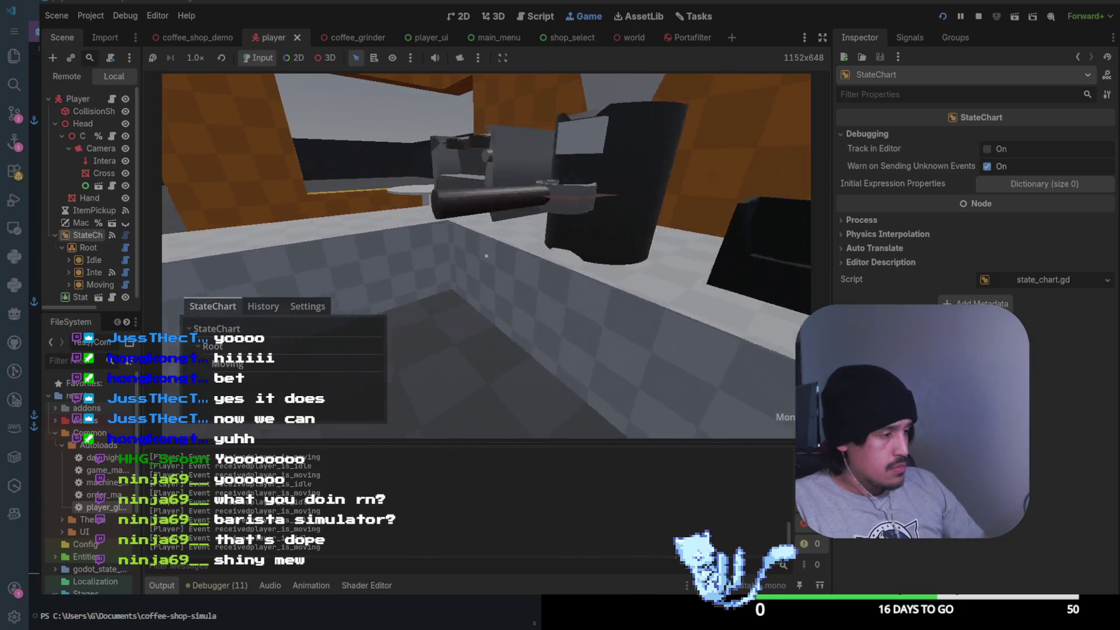
{"action": "key", "text": "e"}
{"action": "left_click", "coordinate": [455, 241]}
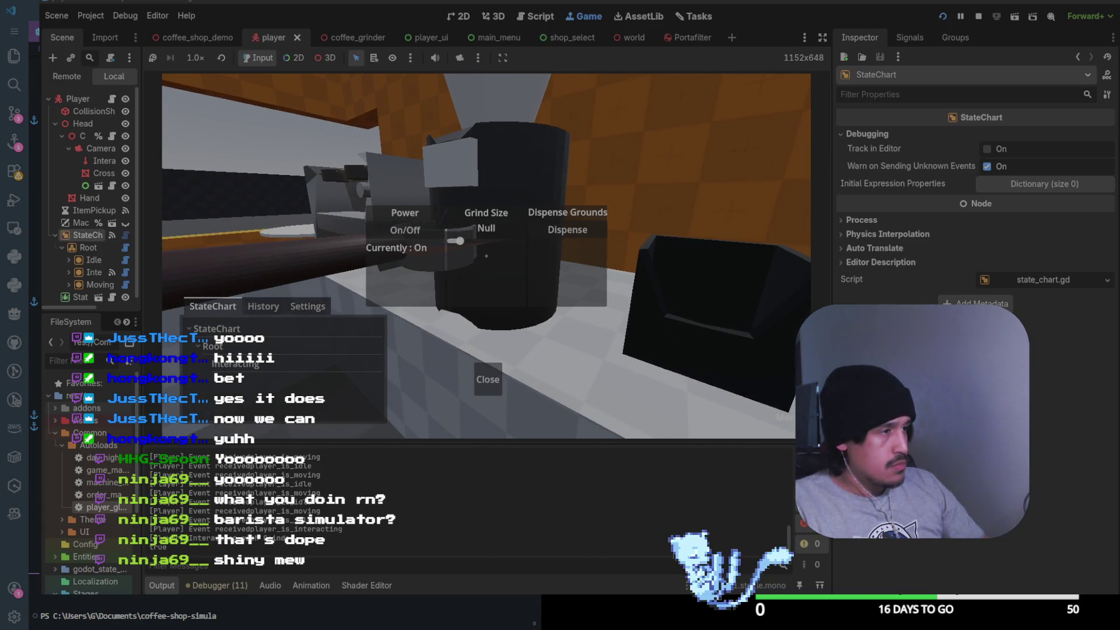
{"action": "left_click", "coordinate": [567, 229]}
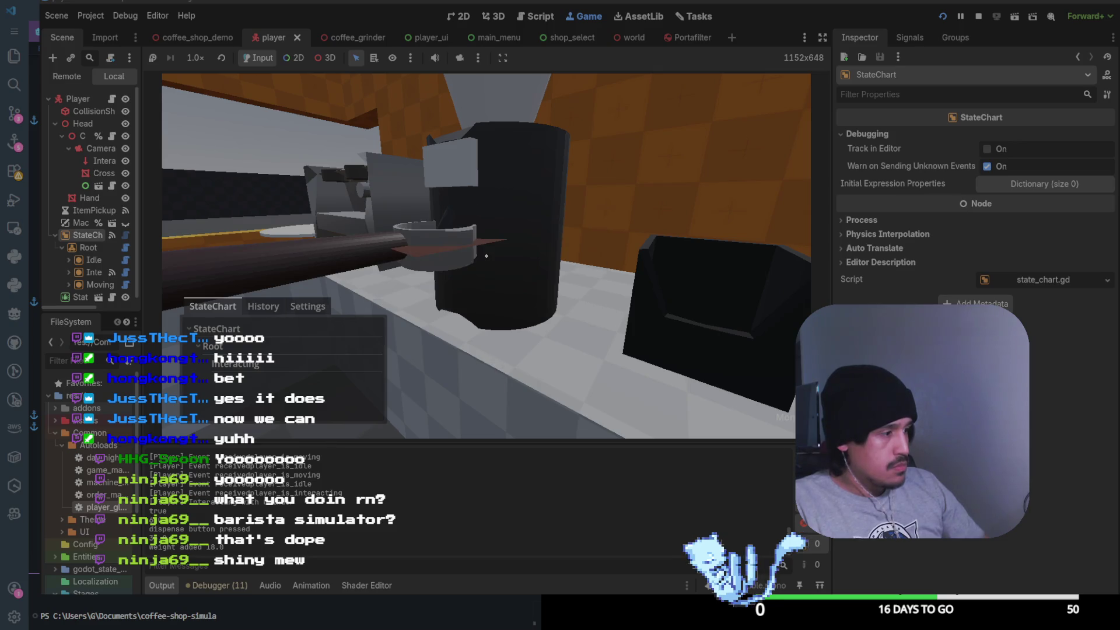
Walk the player back from the counter to view the whole grinder area
{"action": "key", "text": "w"}
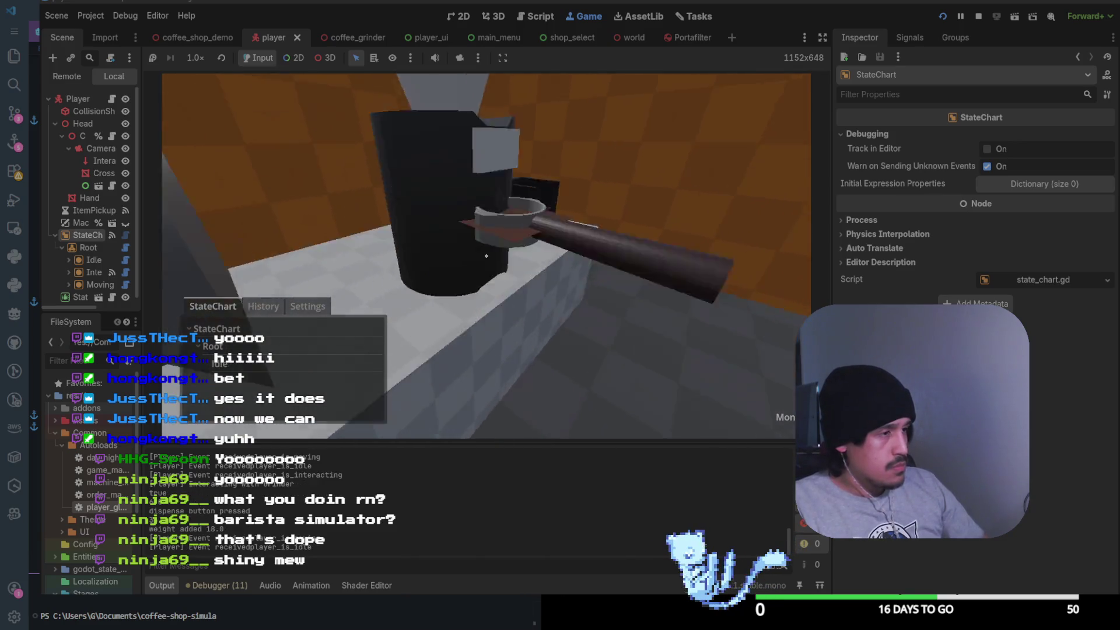
{"action": "key", "text": "w"}
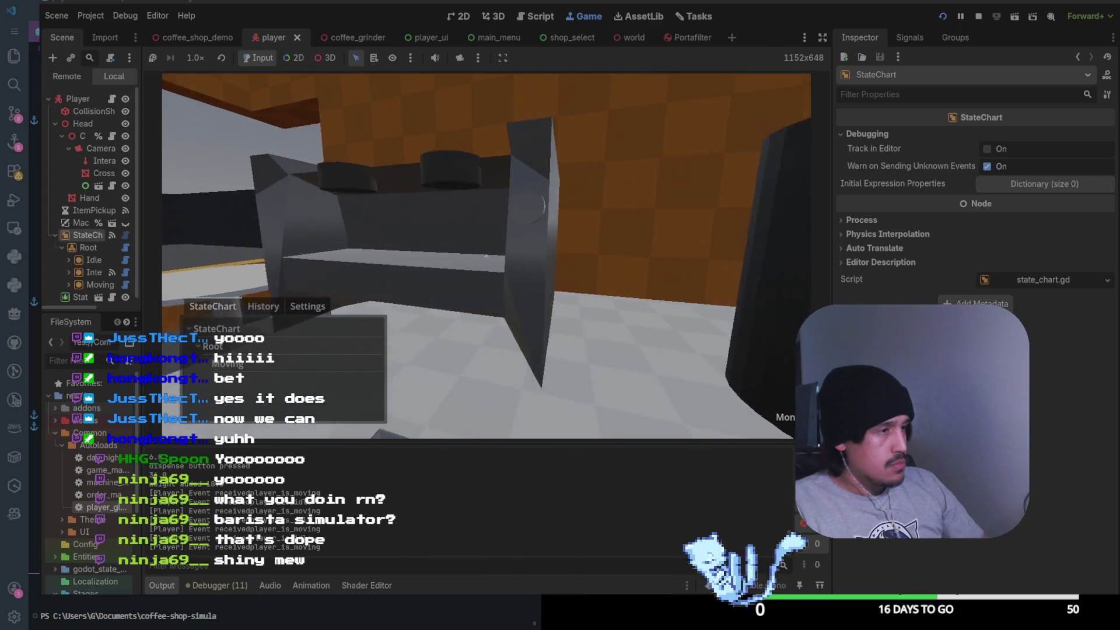
{"action": "key", "text": "w"}
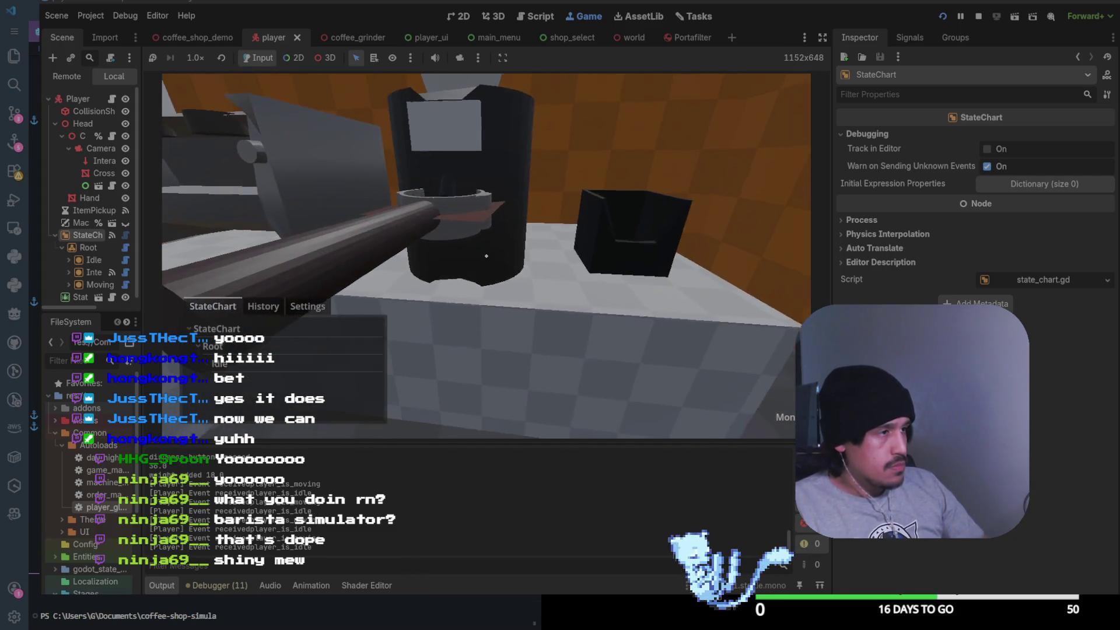
{"action": "key", "text": "s"}
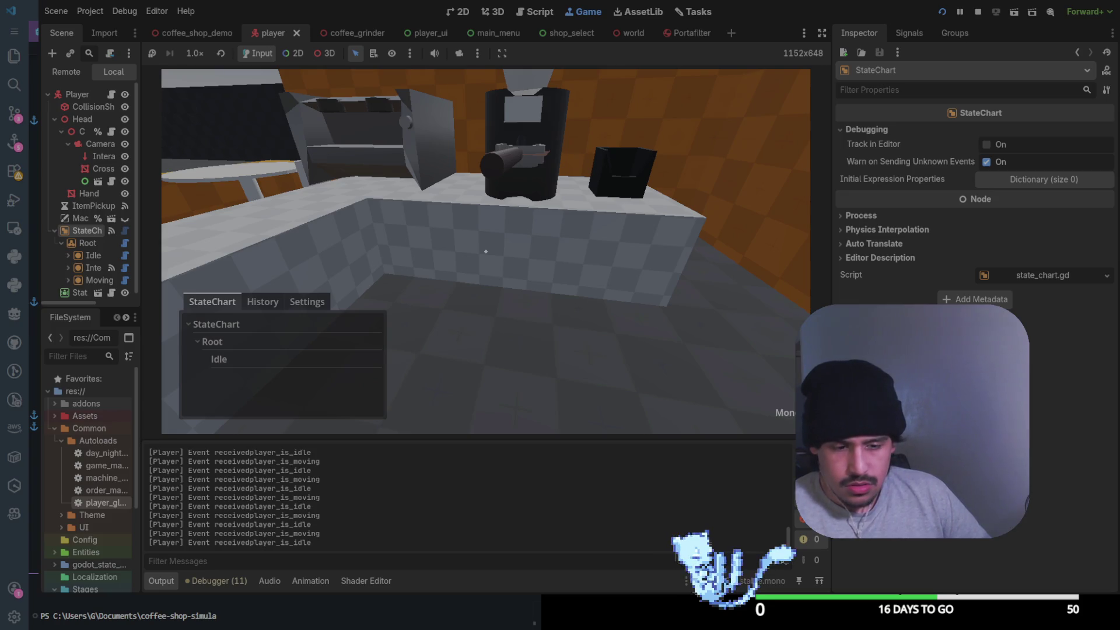
Bring up the grinder's Power/Grind Size/Dispense panel at the counter, then close it
{"action": "key", "text": "e"}
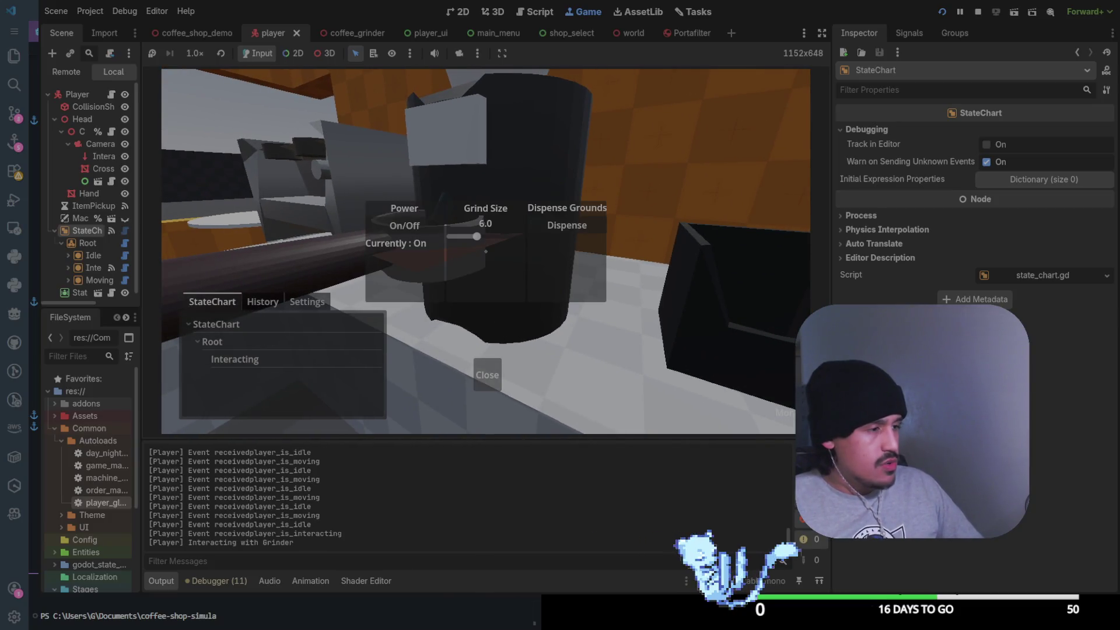
{"action": "left_click", "coordinate": [487, 375]}
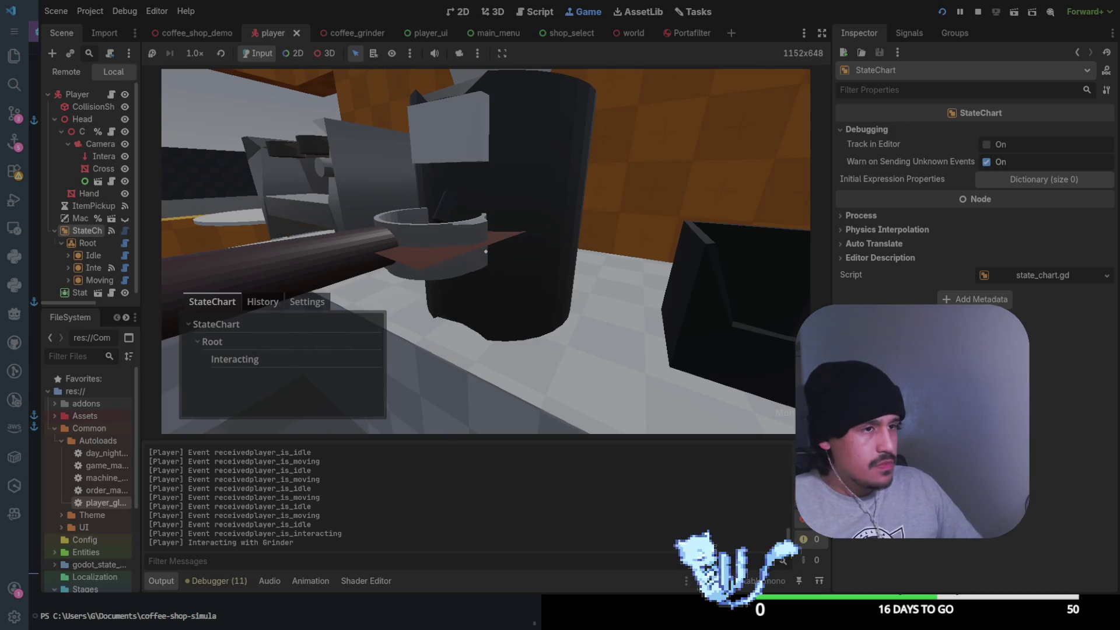
{"action": "left_click", "coordinate": [14, 112]}
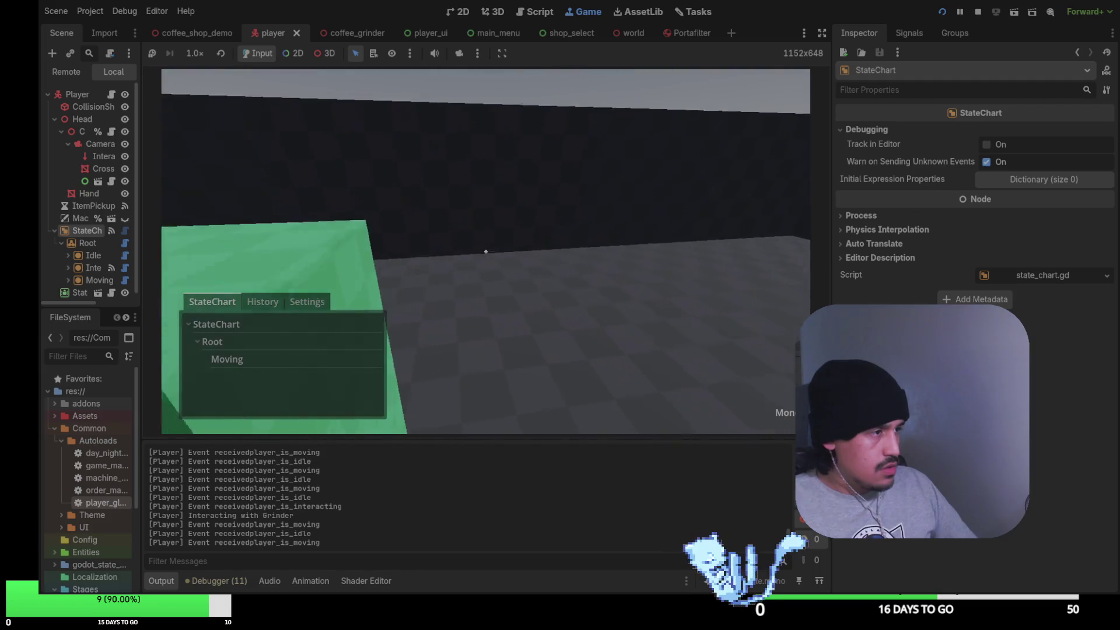
{"action": "mouse_move", "coordinate": [486, 251]}
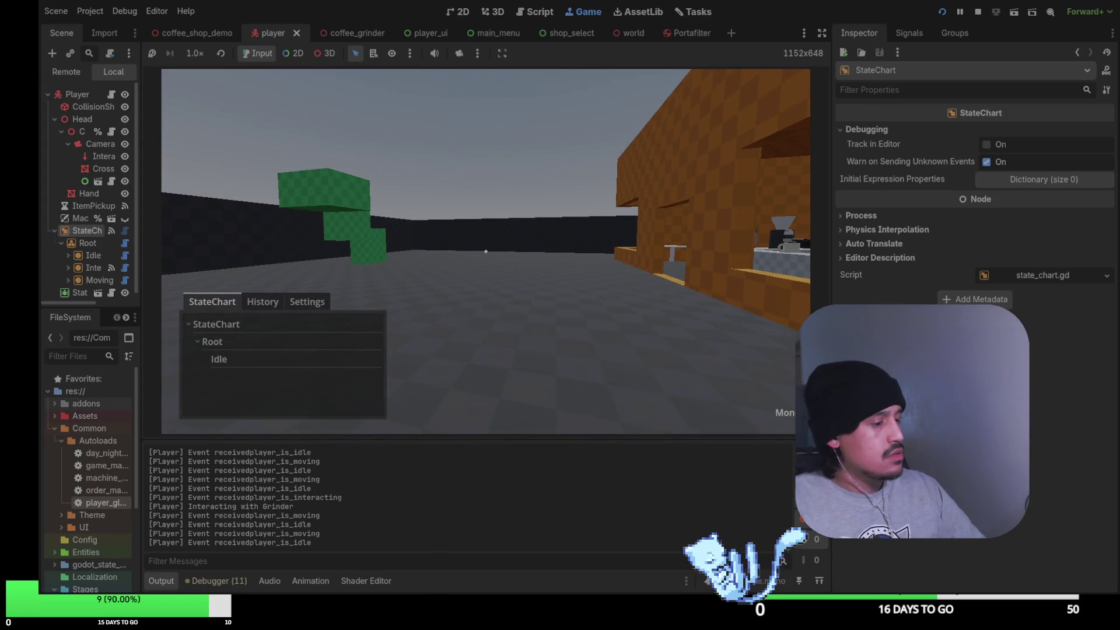
Stop the game and, in coffee_shop_demo, stretch CSGBox3D7 along Y into a long bar
{"action": "key", "text": "F8"}
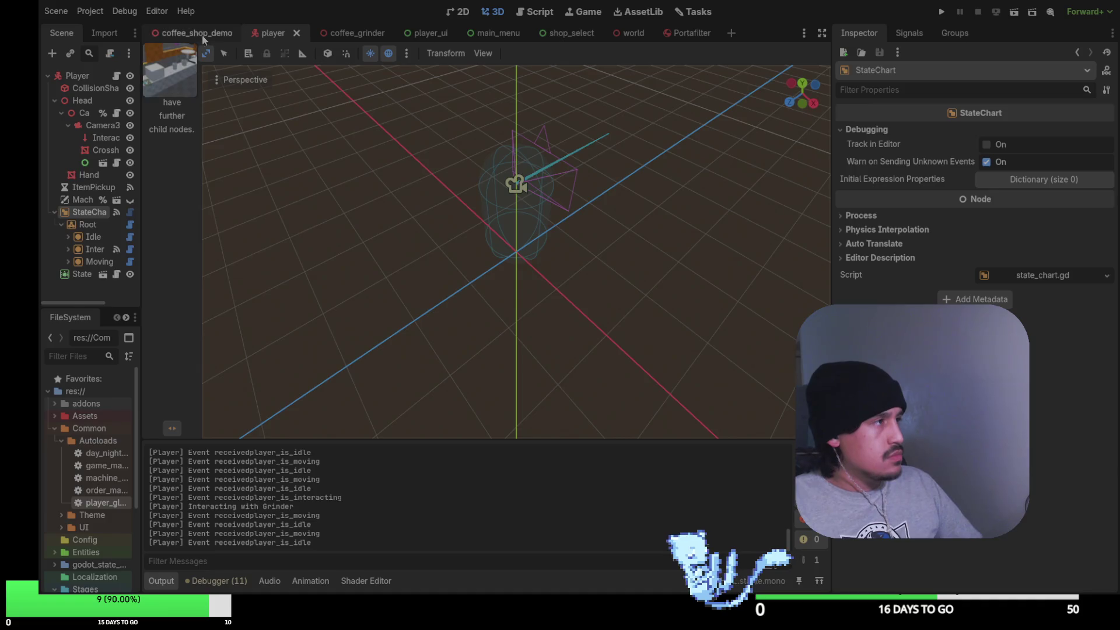
{"action": "left_click", "coordinate": [203, 33]}
{"action": "scroll", "coordinate": [572, 186], "scroll_direction": "down", "scroll_amount": 3}
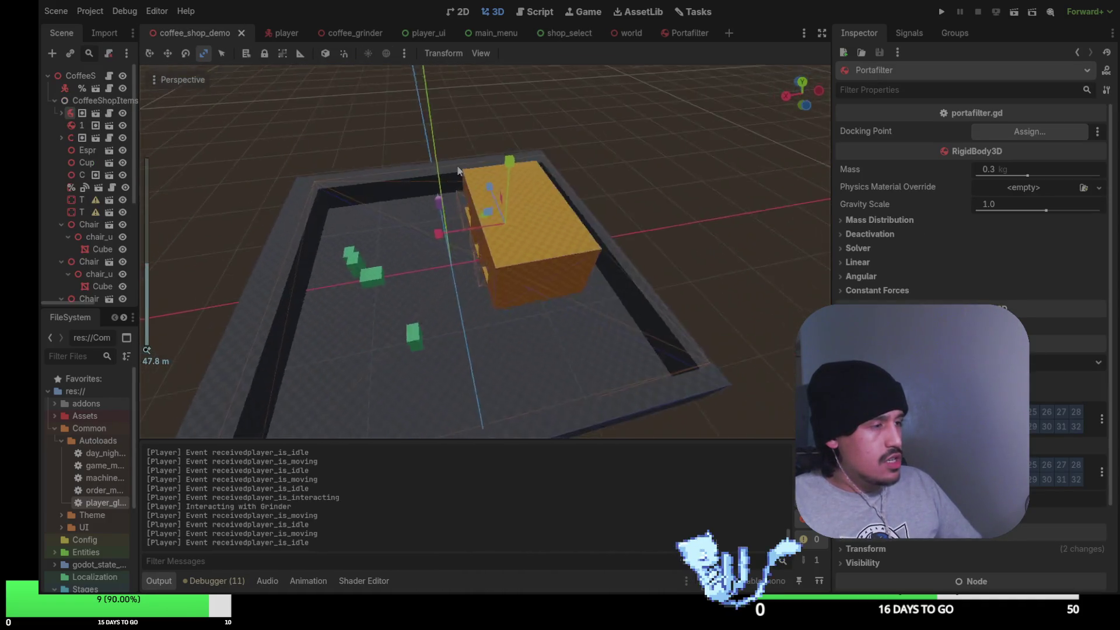
{"action": "left_click", "coordinate": [424, 250]}
{"action": "left_click", "coordinate": [416, 252]}
{"action": "left_click_drag", "start_coordinate": [425, 251], "coordinate": [463, 200]}
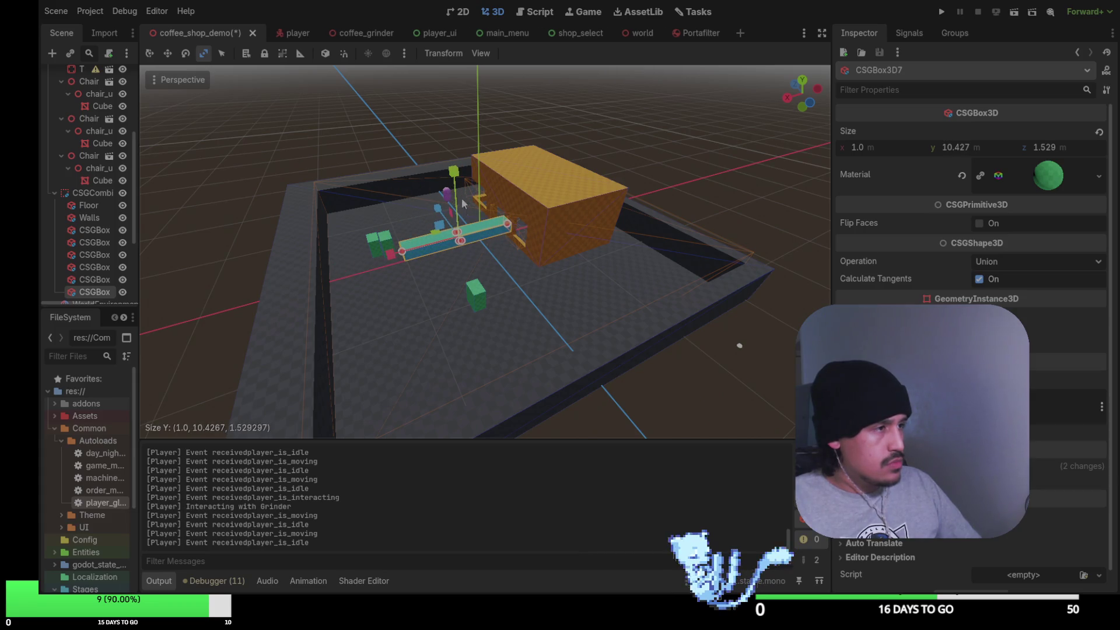
Raise CSGBox3D8 and place it beside the orange block, then save and run the game
{"action": "left_click", "coordinate": [477, 291]}
{"action": "left_click", "coordinate": [449, 290]}
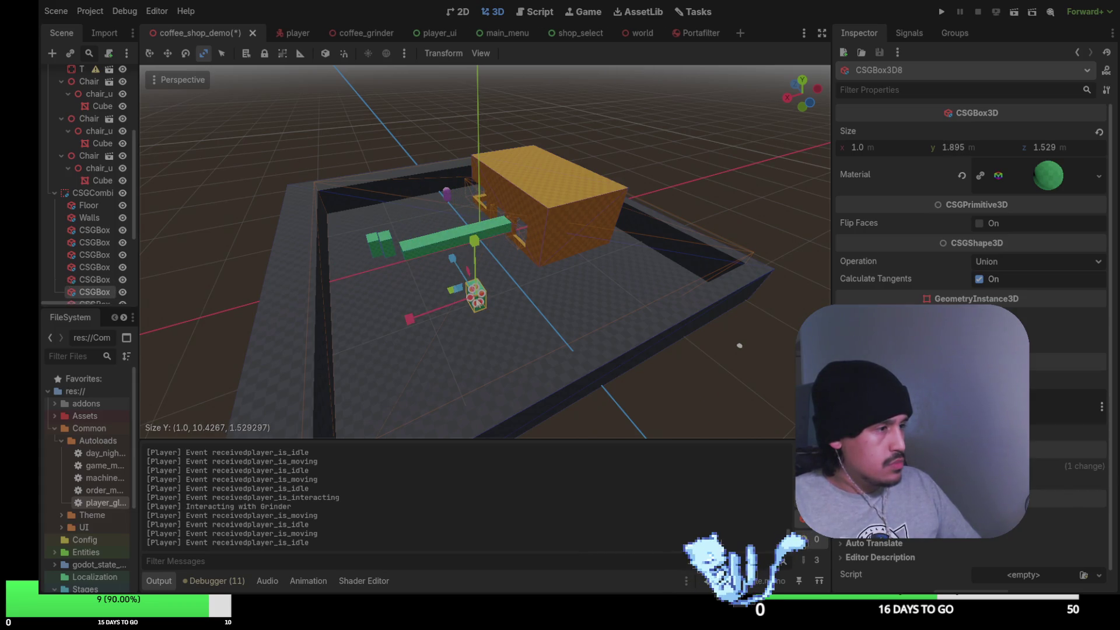
{"action": "left_click_drag", "start_coordinate": [461, 266], "coordinate": [438, 108]}
{"action": "left_click_drag", "start_coordinate": [445, 161], "coordinate": [478, 153]}
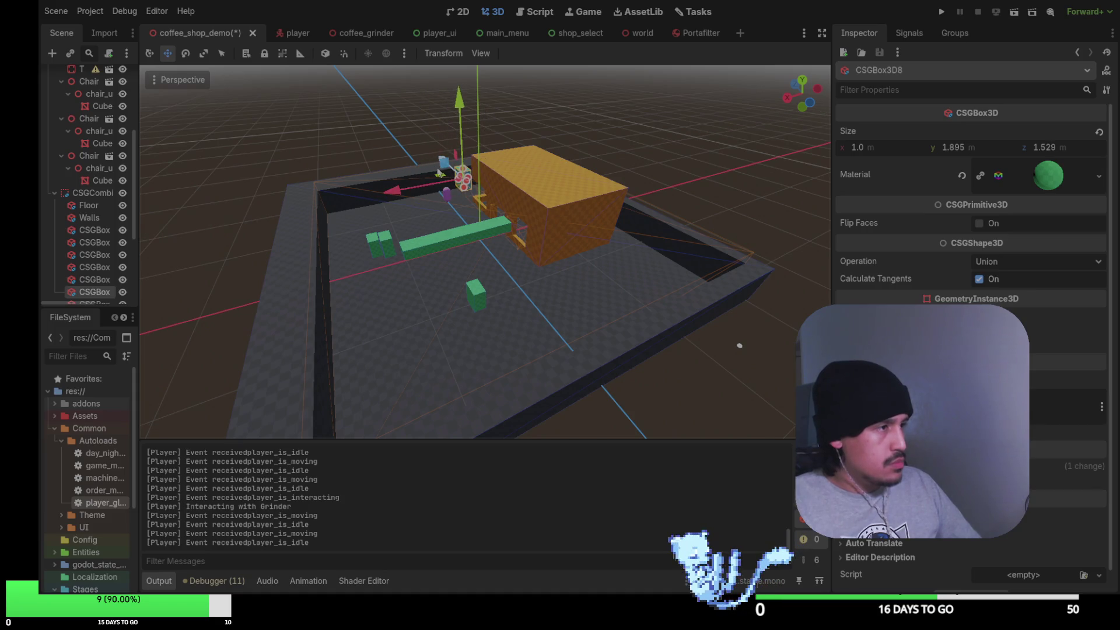
{"action": "left_click", "coordinate": [546, 163]}
{"action": "mouse_move", "coordinate": [596, 202]}
{"action": "left_mouse_down"}
{"action": "mouse_move", "coordinate": [688, 243]}
{"action": "mouse_move", "coordinate": [627, 177]}
{"action": "mouse_move", "coordinate": [662, 200]}
{"action": "mouse_move", "coordinate": [665, 257]}
{"action": "mouse_move", "coordinate": [644, 198]}
{"action": "left_mouse_up"}
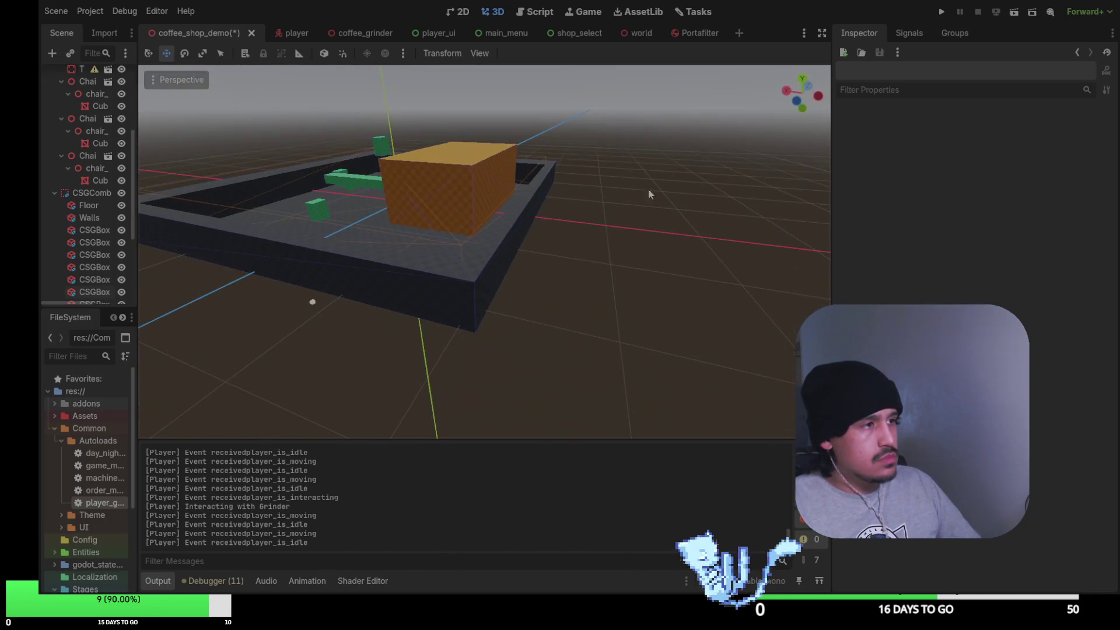
{"action": "left_click", "coordinate": [942, 11]}
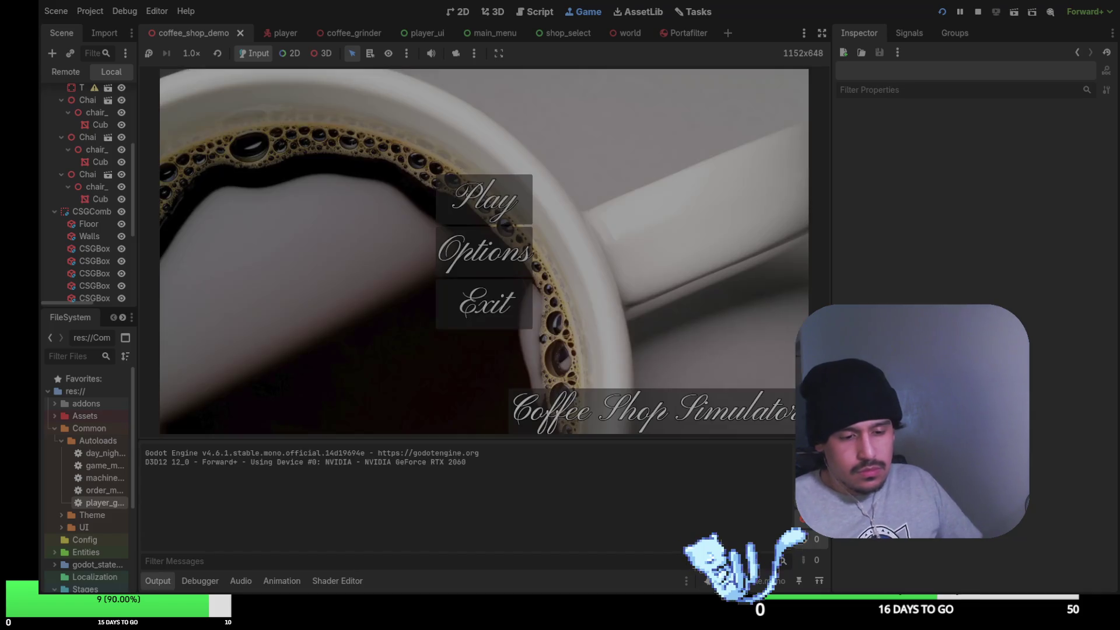
Start from the main menu, walk through the shop past the green boxes, then stop the game
{"action": "left_click", "coordinate": [484, 200]}
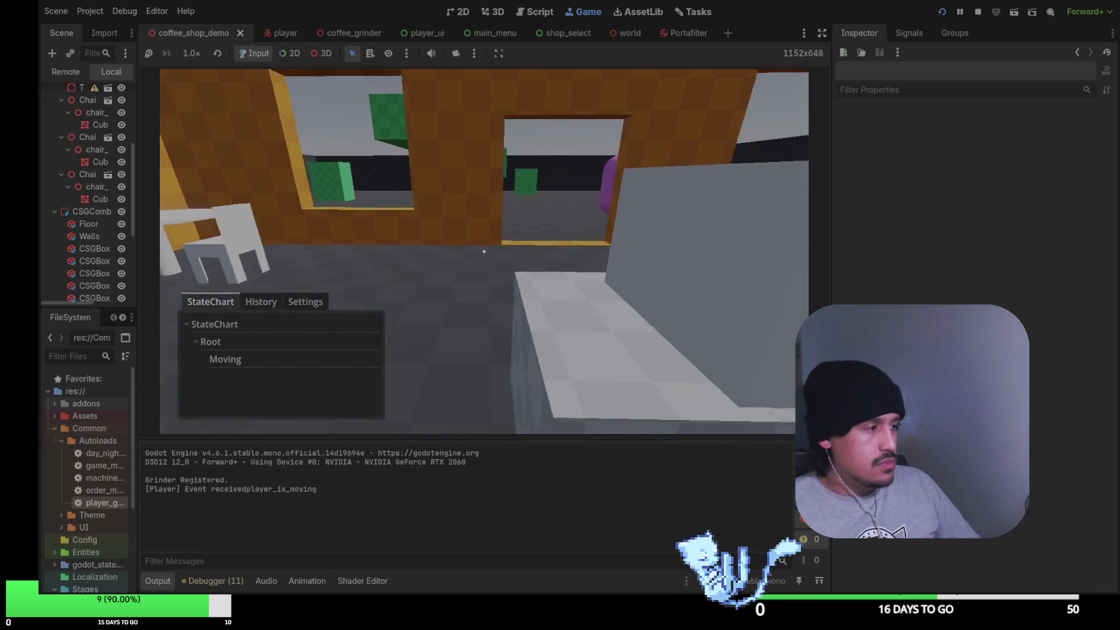
{"action": "key", "text": "w"}
{"action": "key", "text": "w"}
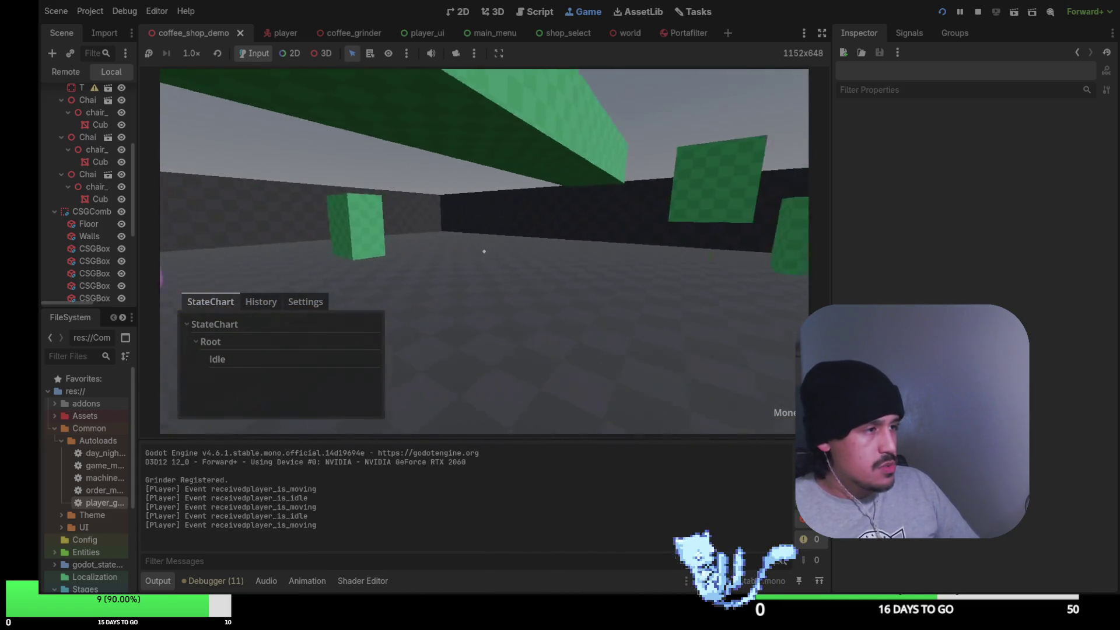
{"action": "key", "text": "w"}
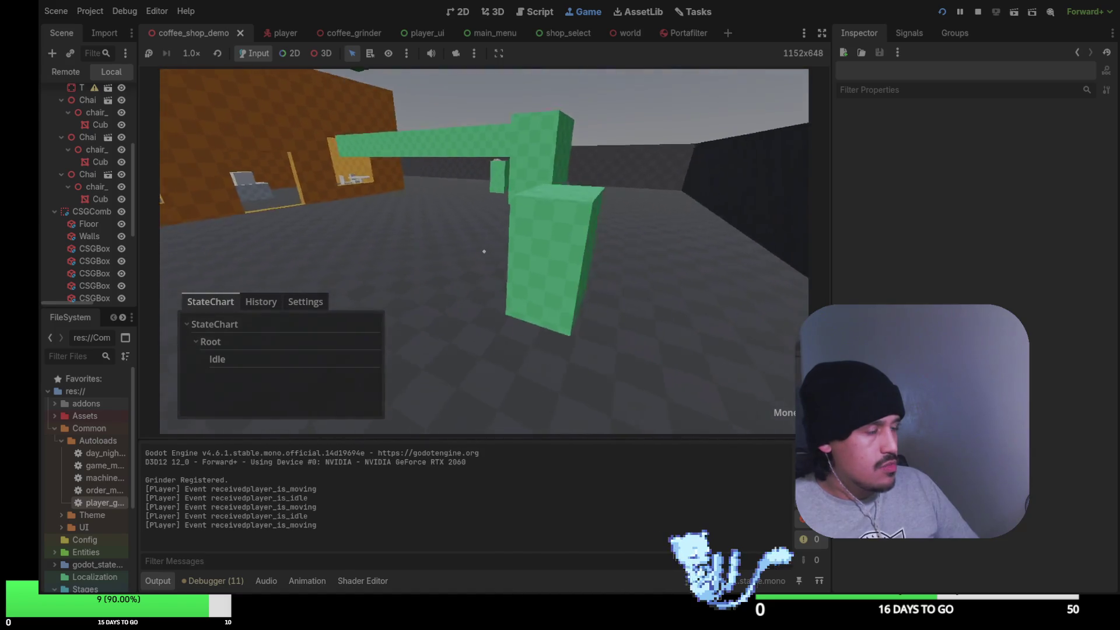
{"action": "key", "text": "w"}
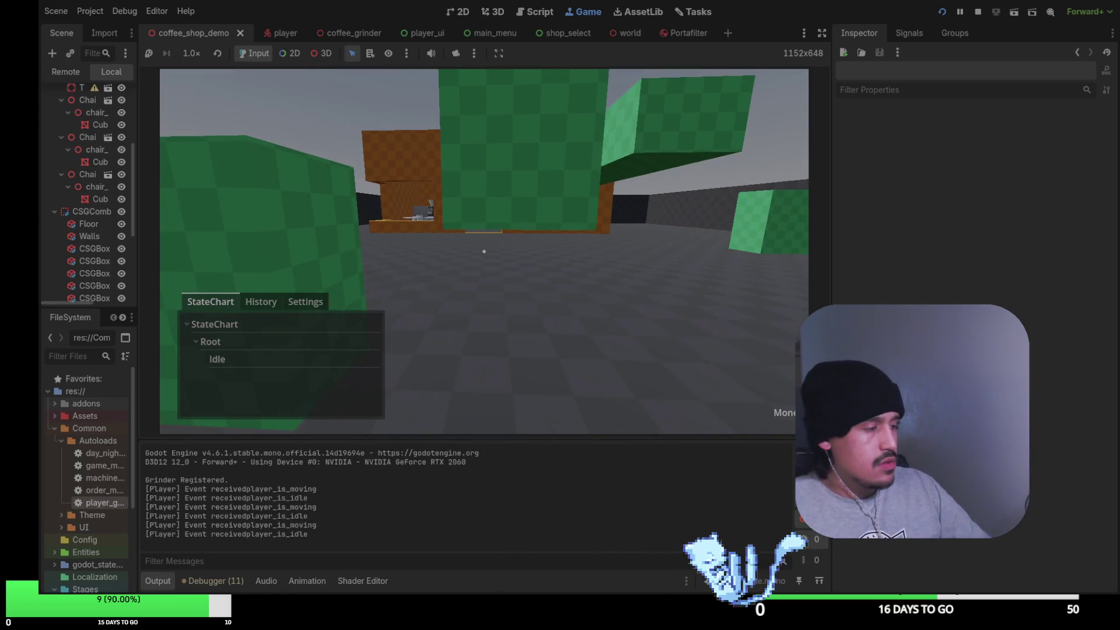
{"action": "key", "text": "F8"}
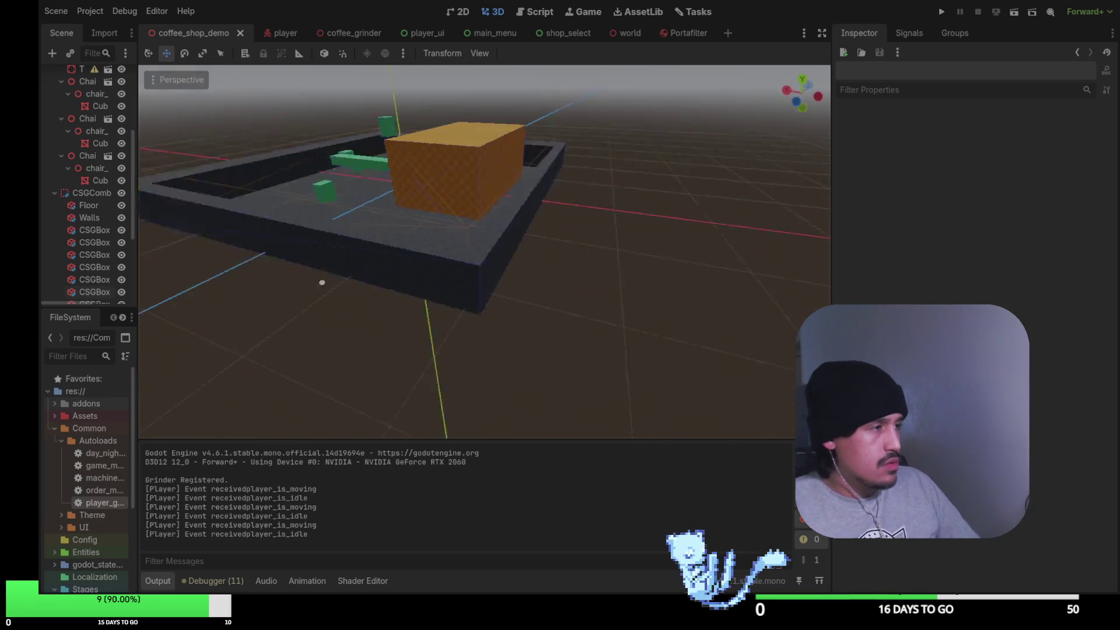
Shorten a green box, slide it sideways, and save the scene
{"action": "left_click_drag", "start_coordinate": [455, 292], "coordinate": [382, 288]}
{"action": "left_click", "coordinate": [354, 259]}
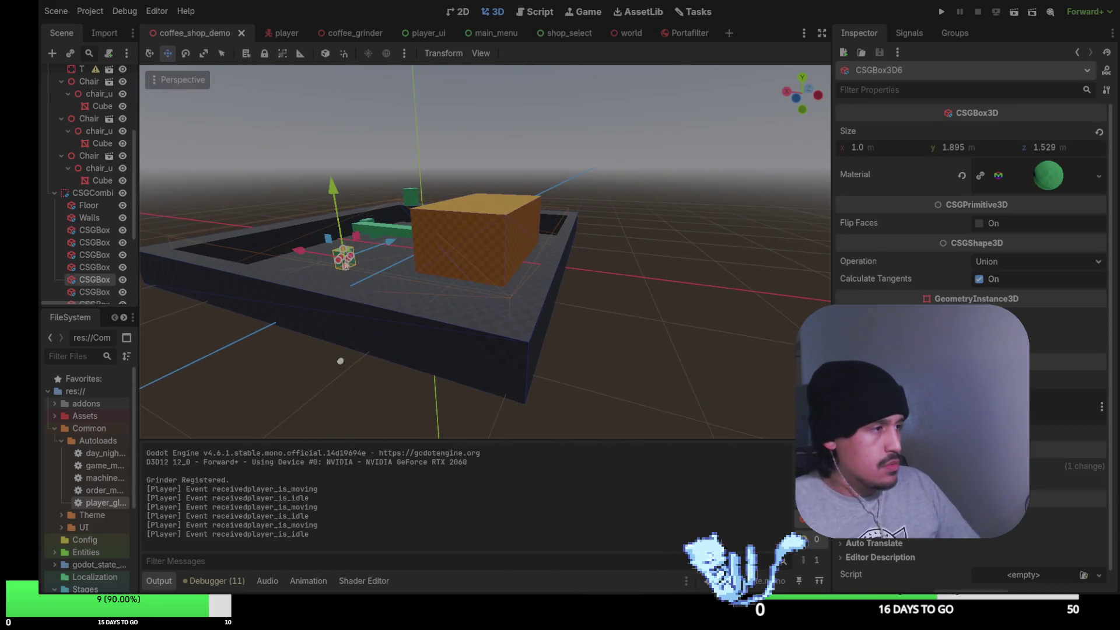
{"action": "right_click", "coordinate": [428, 223]}
{"action": "key", "text": "w"}
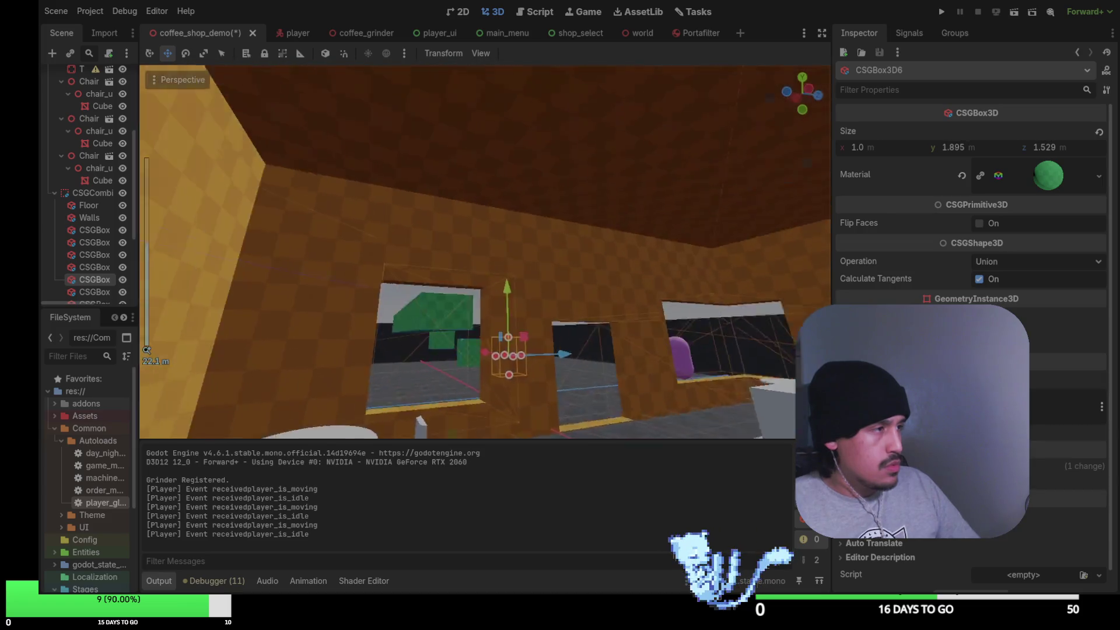
{"action": "scroll", "coordinate": [484, 251], "scroll_direction": "up", "scroll_amount": 6}
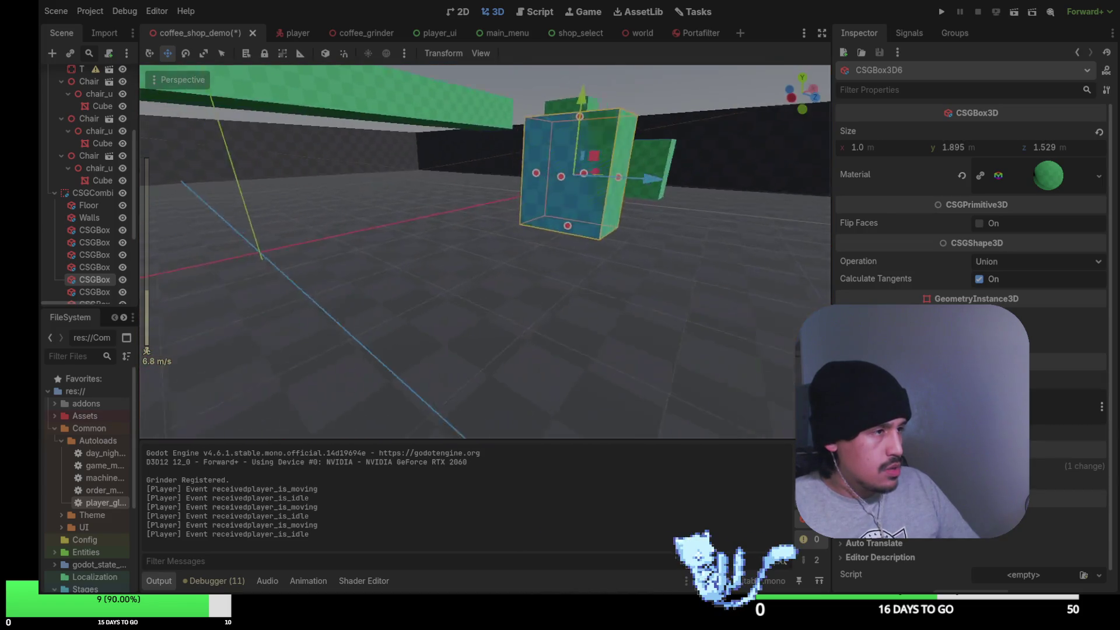
{"action": "key", "text": "d"}
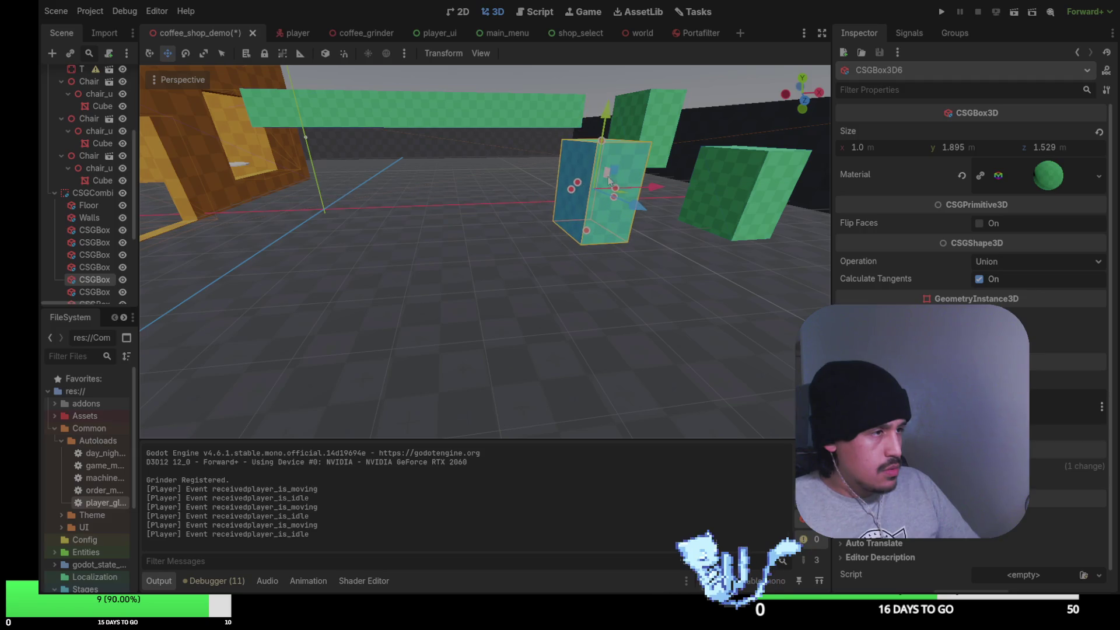
{"action": "mouse_move", "coordinate": [602, 144]}
{"action": "left_mouse_down"}
{"action": "mouse_move", "coordinate": [598, 198]}
{"action": "mouse_move", "coordinate": [706, 236]}
{"action": "left_mouse_up"}
{"action": "key", "text": "ctrl+s"}
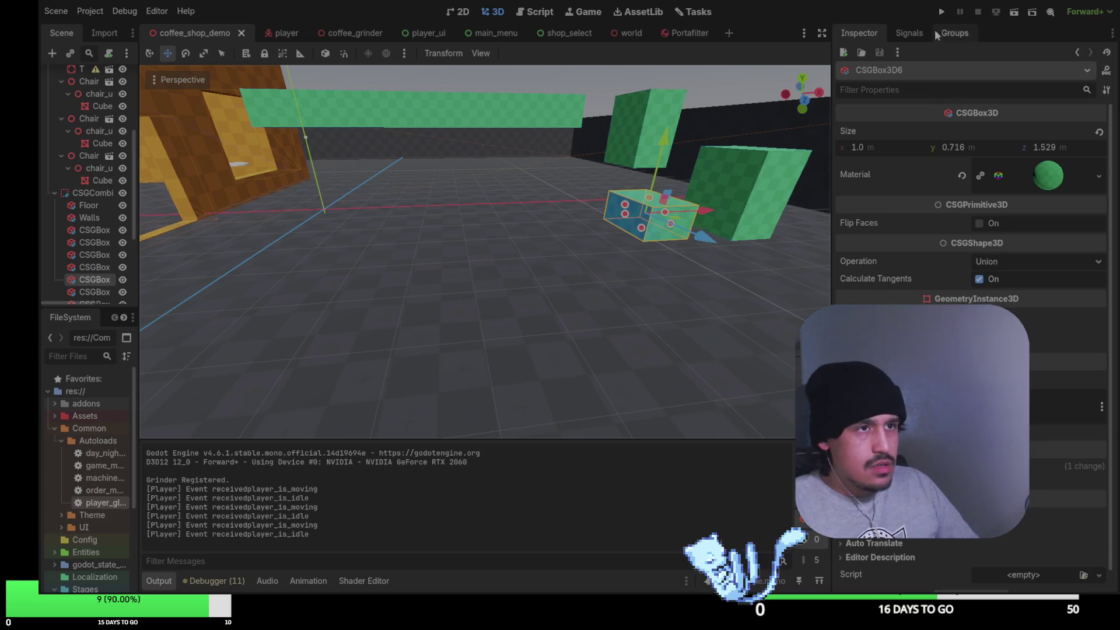
Run the game and walk through the shop to the counter, watching Moving/Idle states, then stop
{"action": "left_click", "coordinate": [942, 13]}
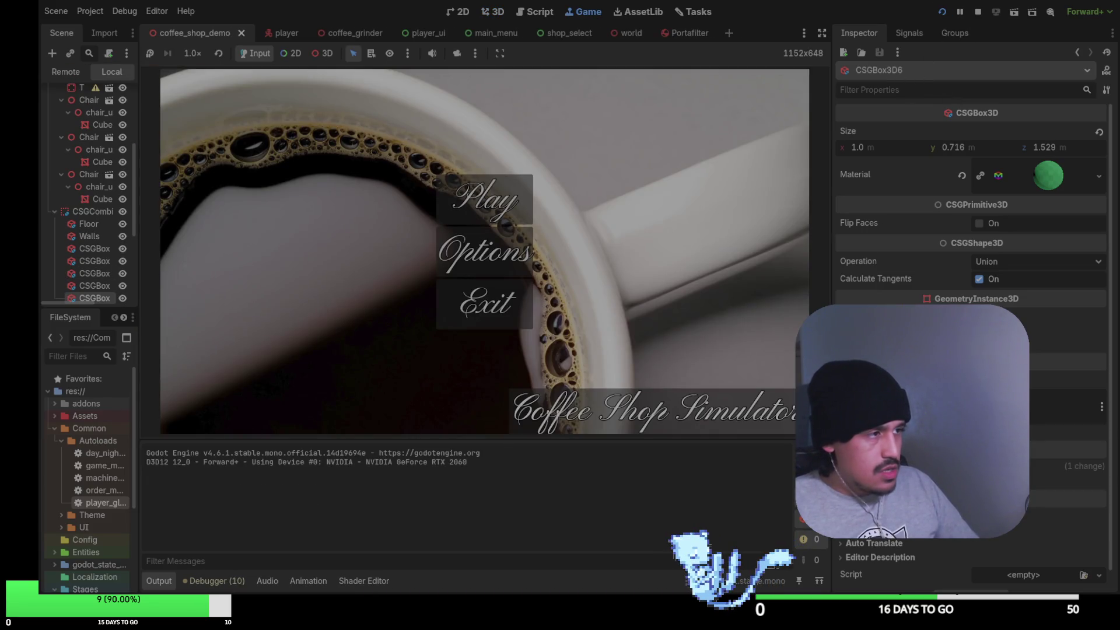
{"action": "left_click", "coordinate": [484, 202]}
{"action": "key", "text": "w"}
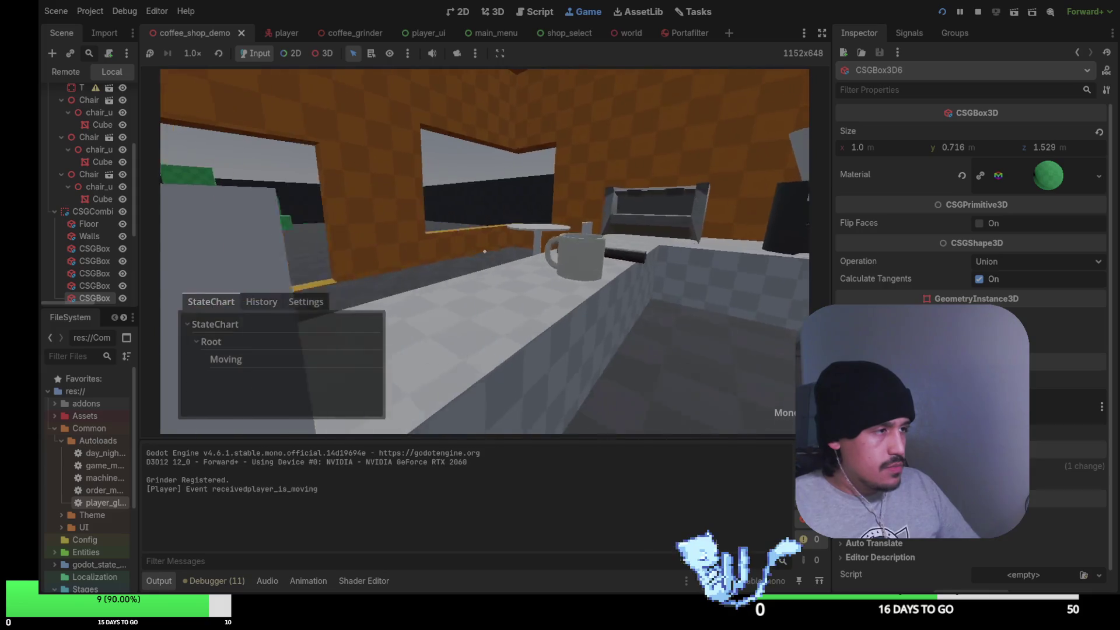
{"action": "key", "text": "w"}
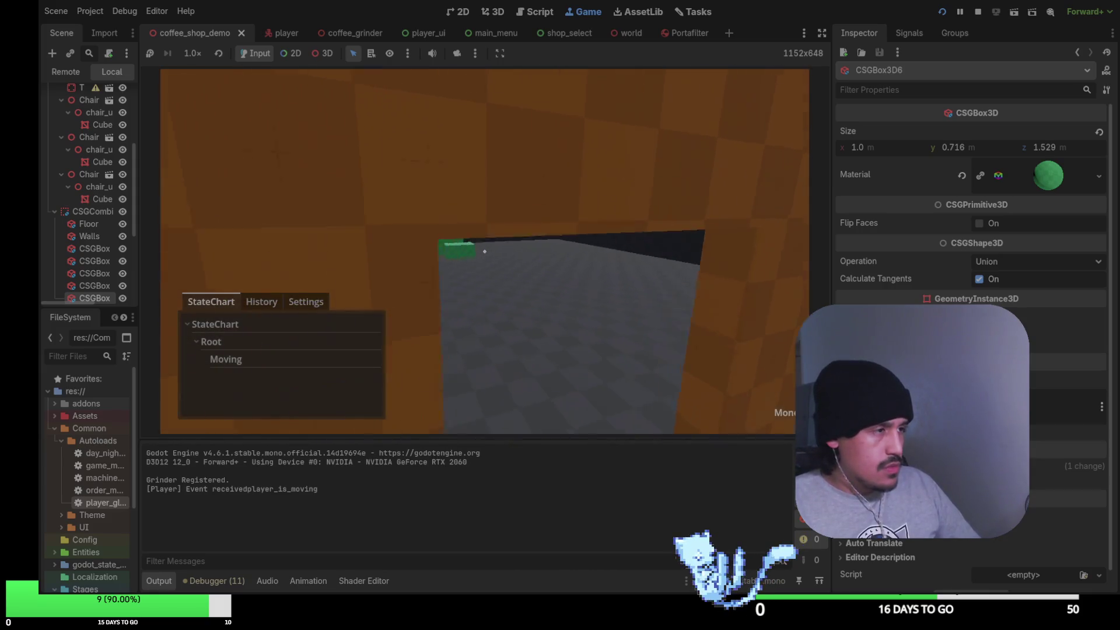
{"action": "key", "text": "w"}
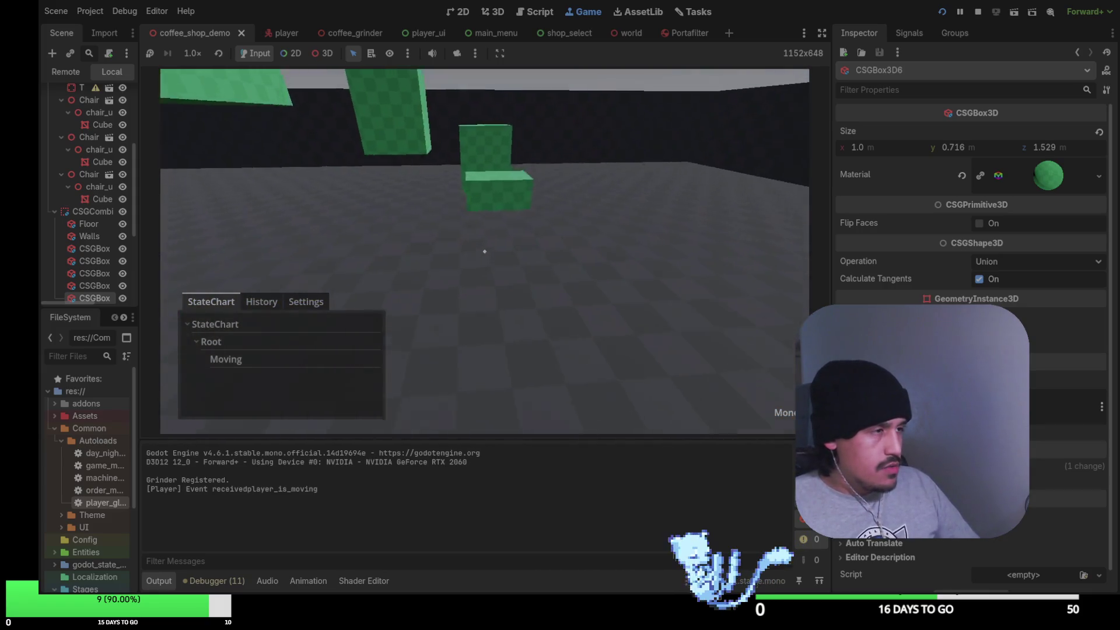
{"action": "key", "text": "w"}
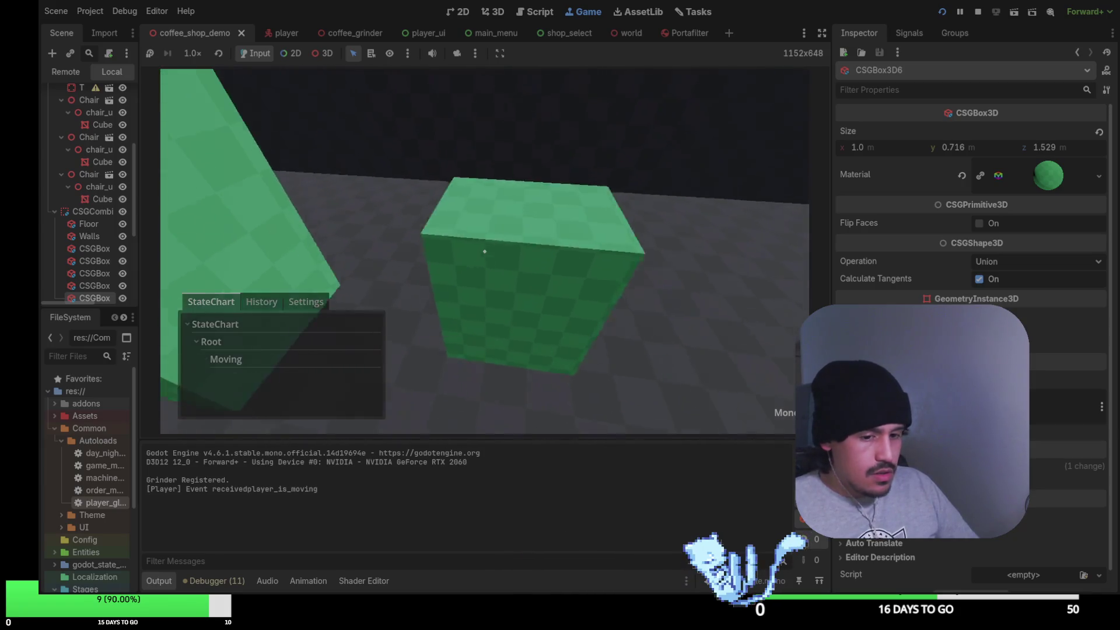
{"action": "key", "text": "w"}
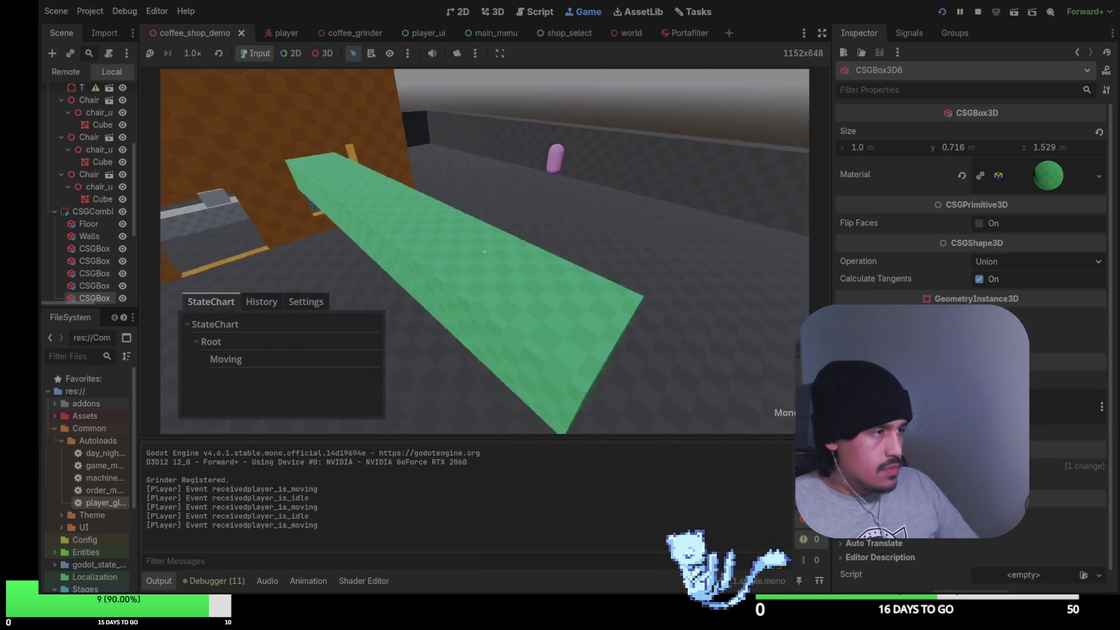
{"action": "key", "text": "w"}
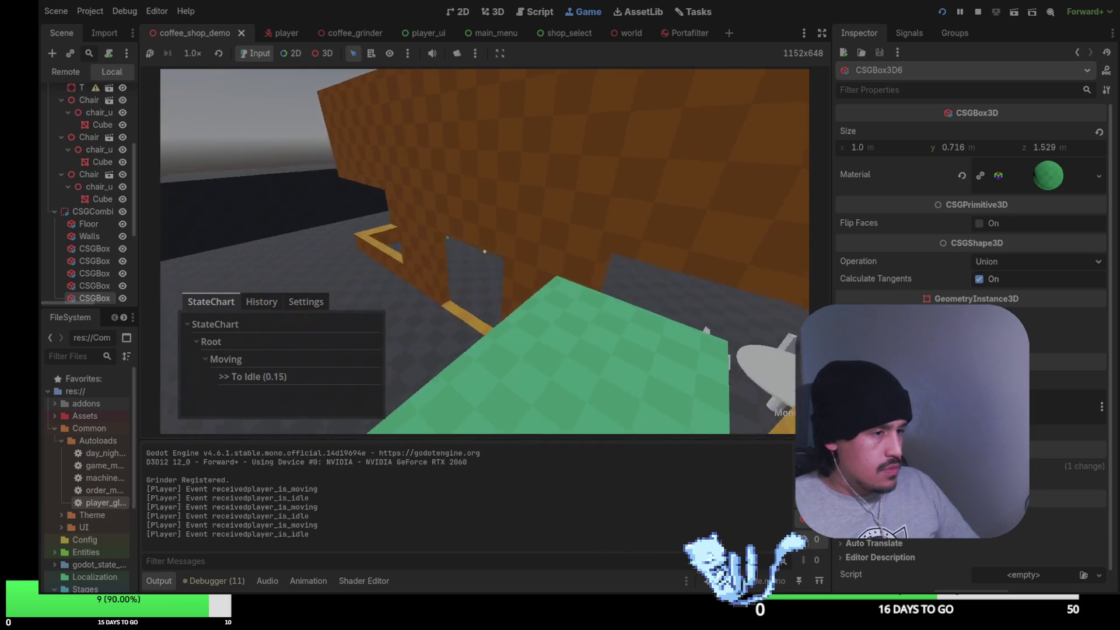
{"action": "key", "text": "w"}
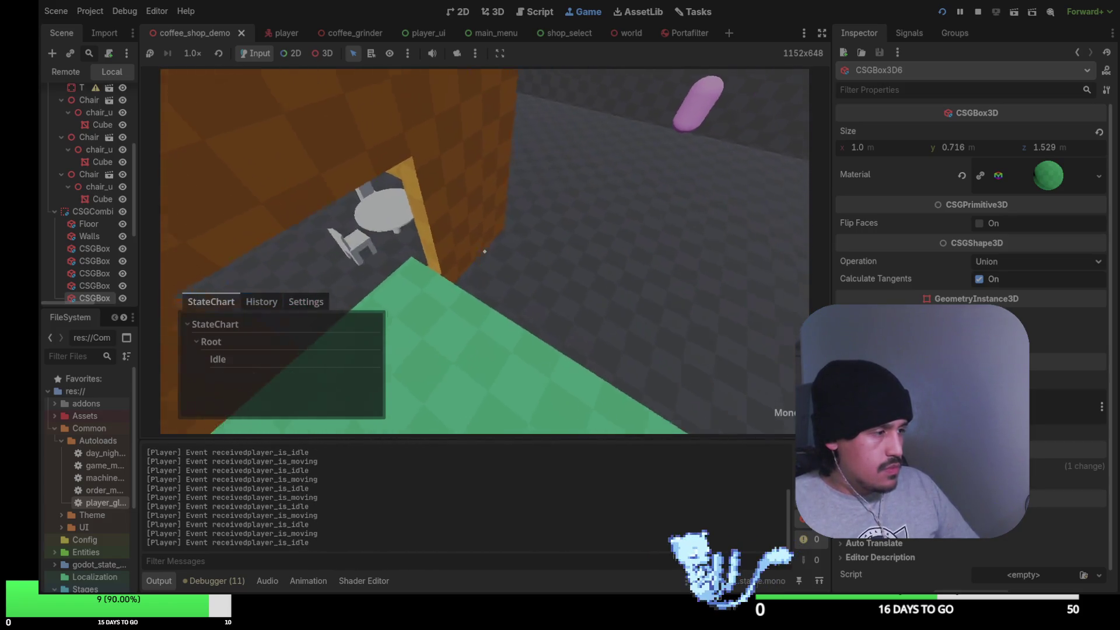
{"action": "key", "text": "w"}
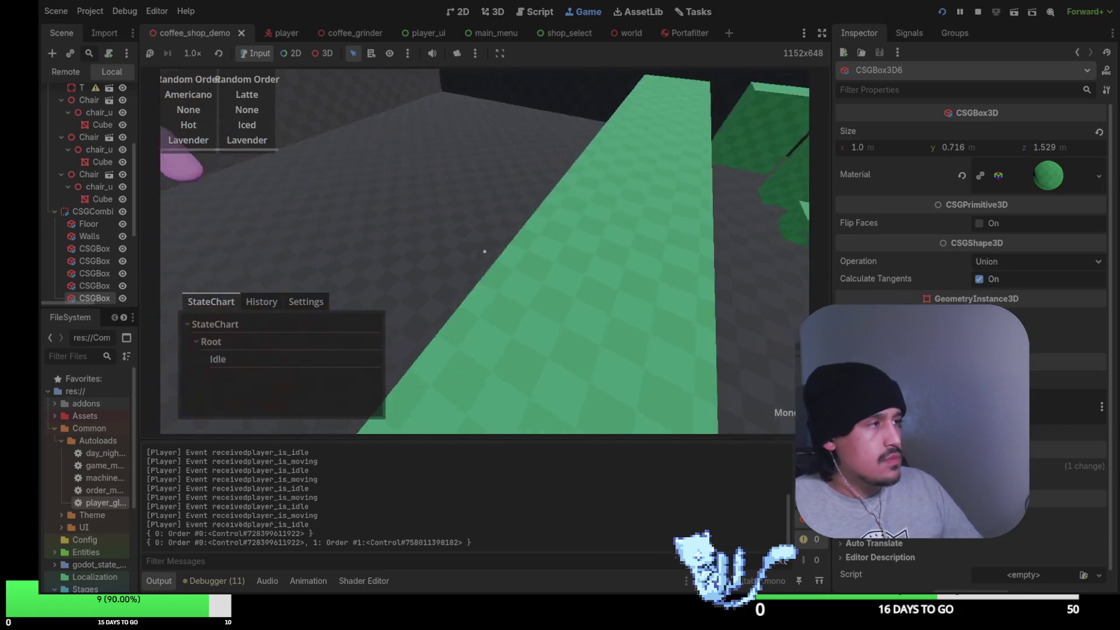
{"action": "mouse_move", "coordinate": [484, 251]}
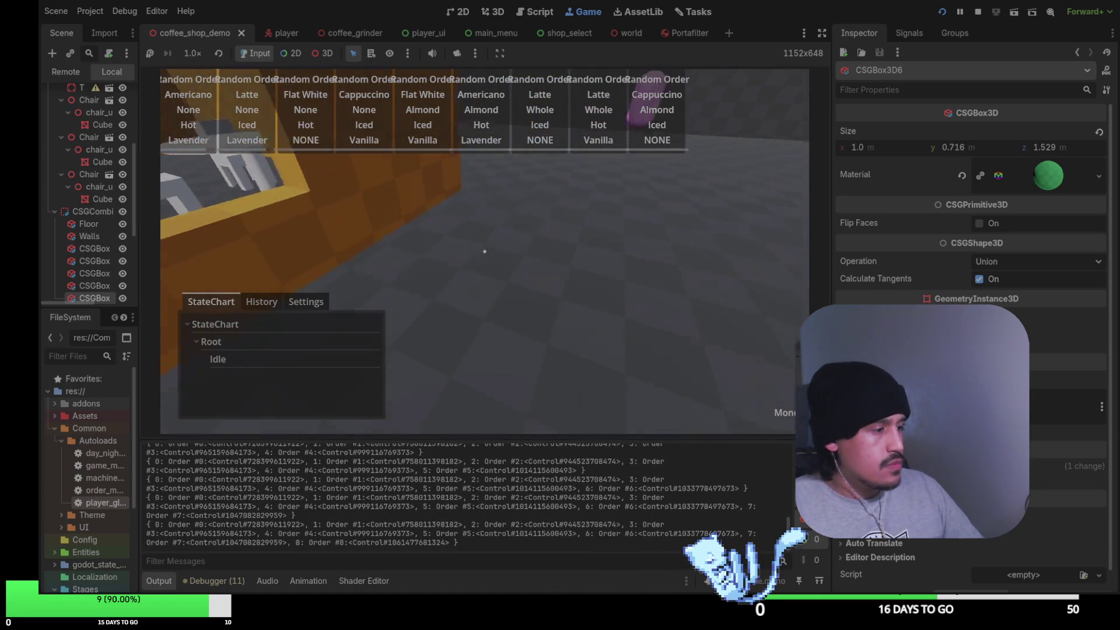
{"action": "key", "text": "w"}
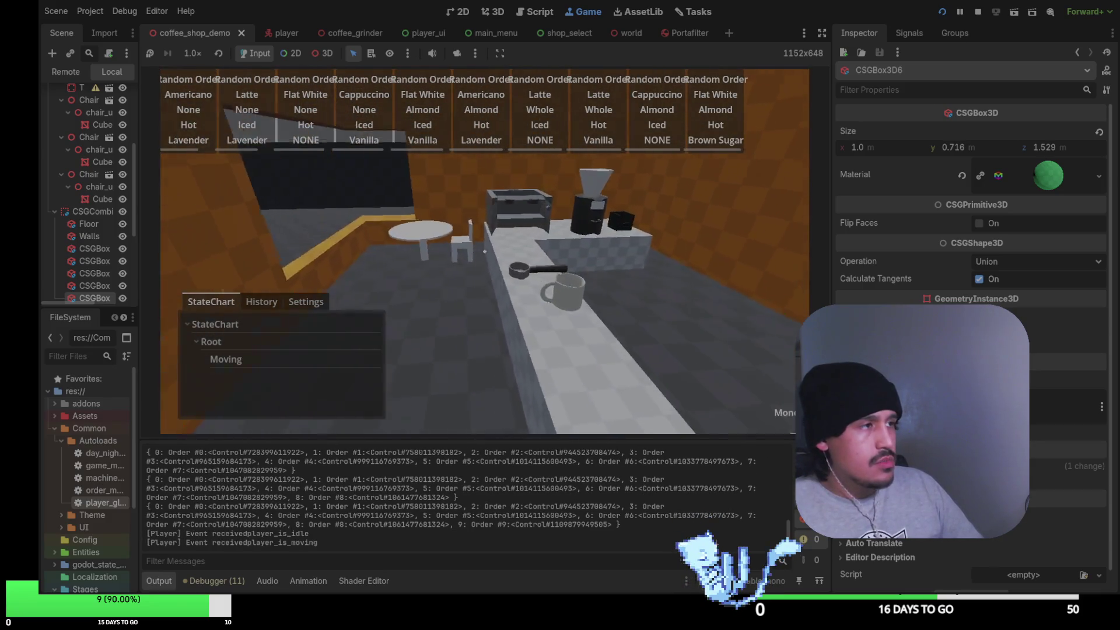
{"action": "key", "text": "w"}
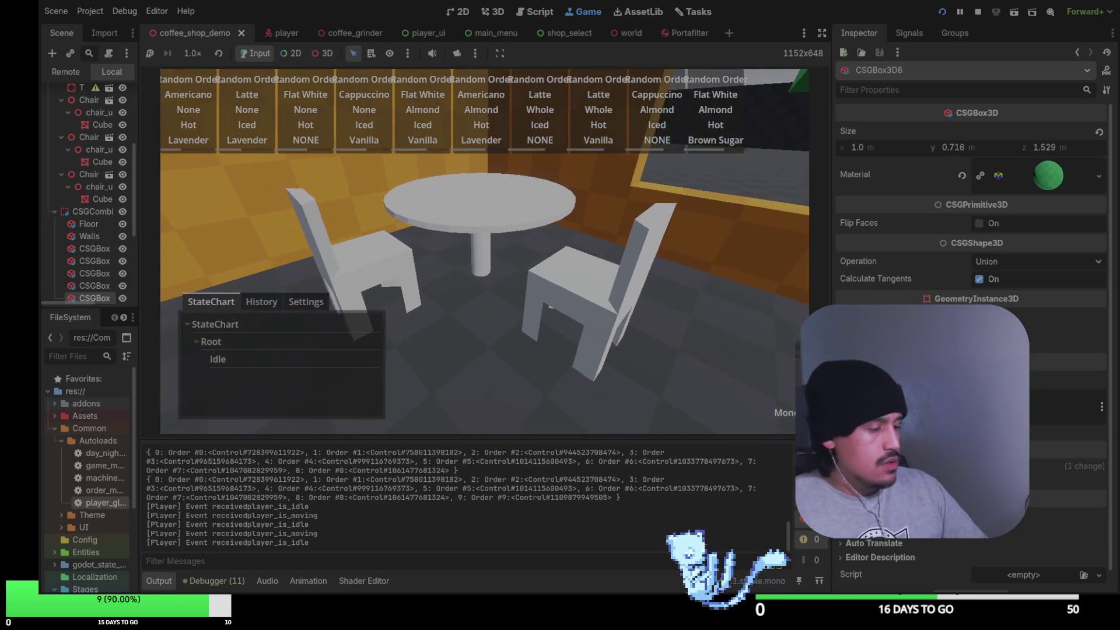
{"action": "key", "text": "F8"}
Fly the editor camera through the shop and out to an overview of the building and green boxes
{"action": "right_click", "coordinate": [615, 246]}
{"action": "key", "text": "w"}
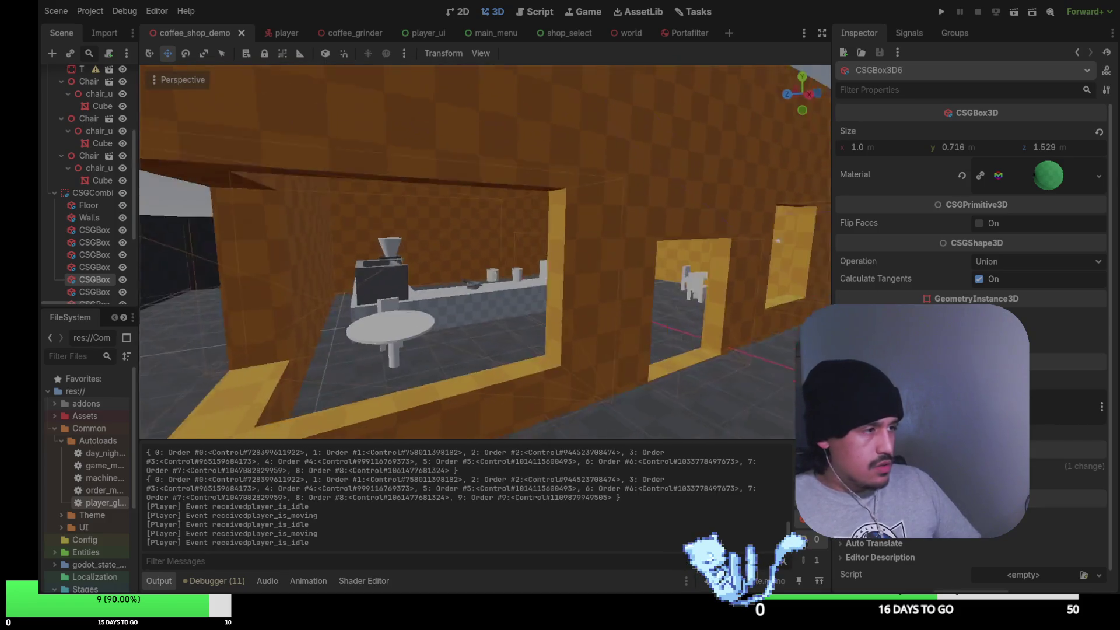
{"action": "key", "text": "s"}
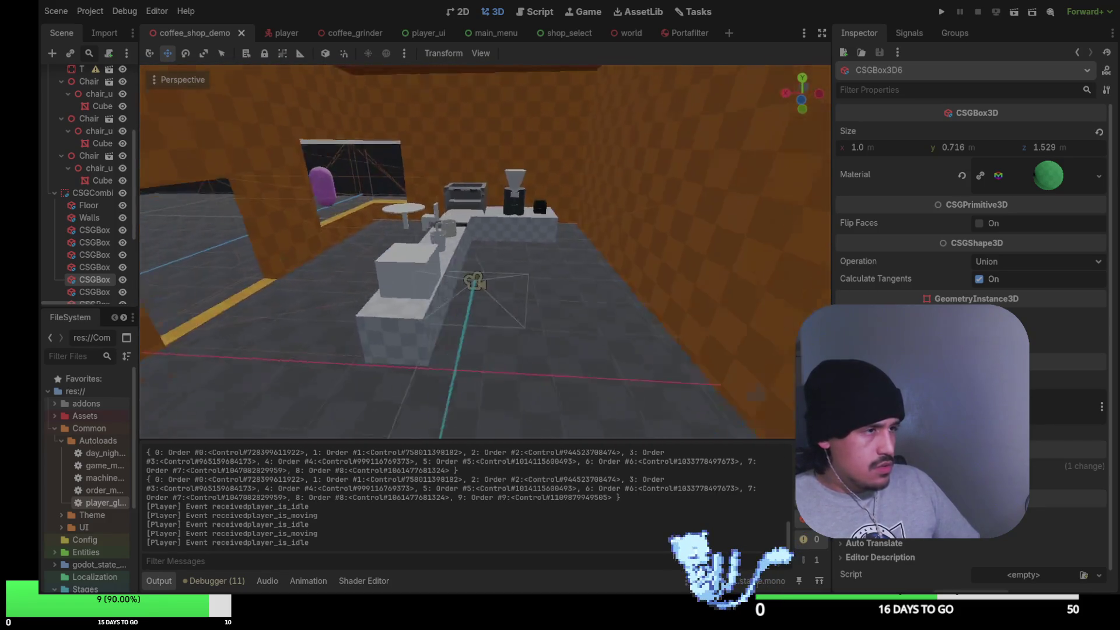
{"action": "key", "text": "s"}
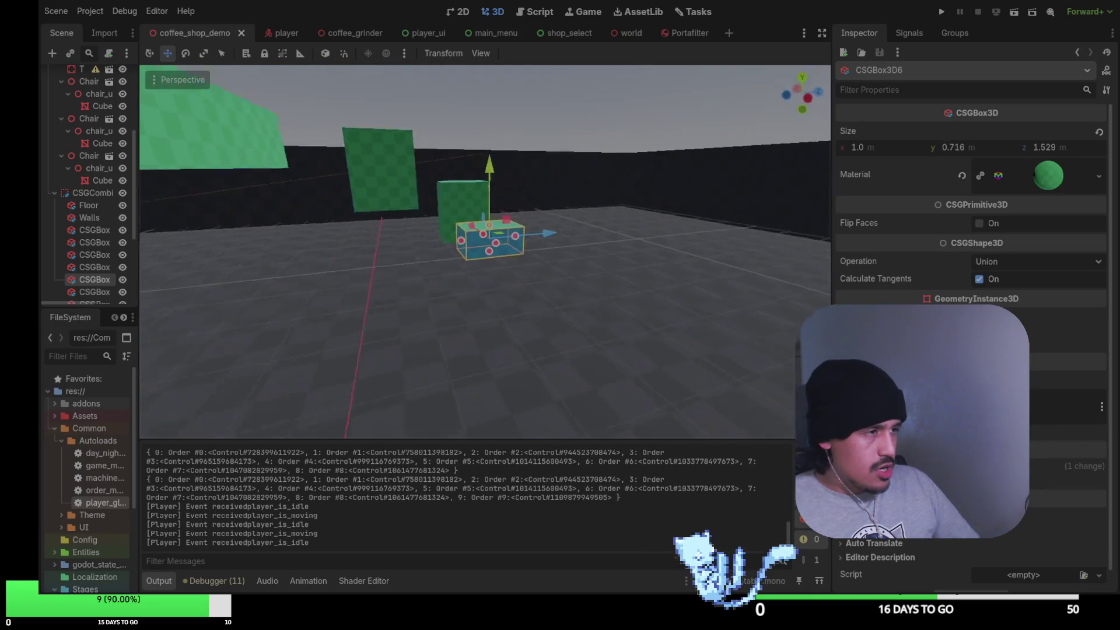
{"action": "key", "text": "s"}
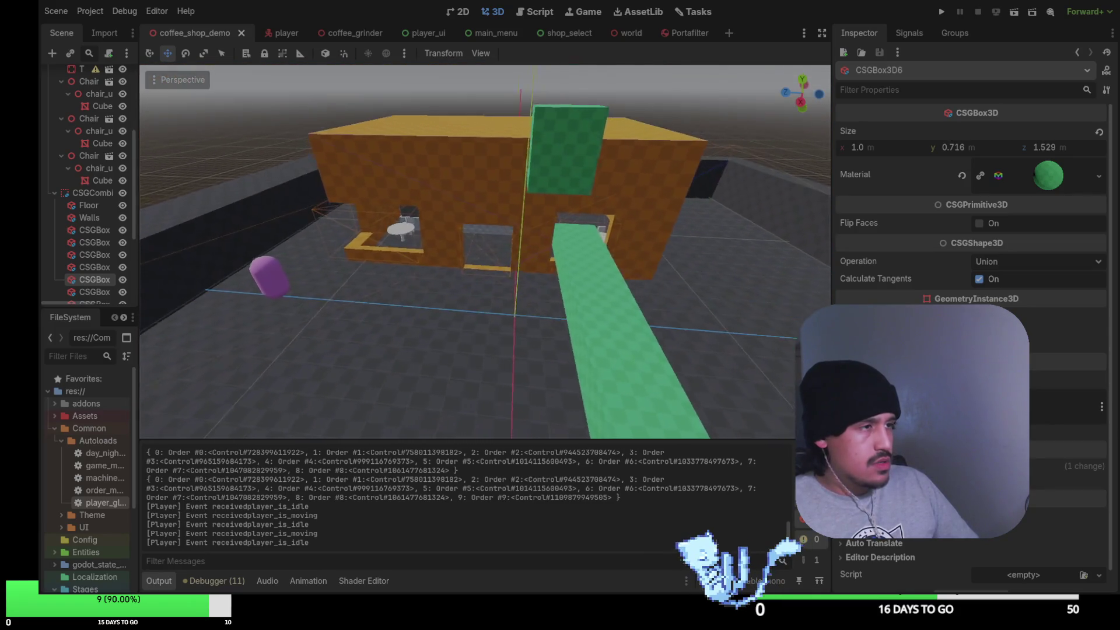
{"action": "key", "text": "s"}
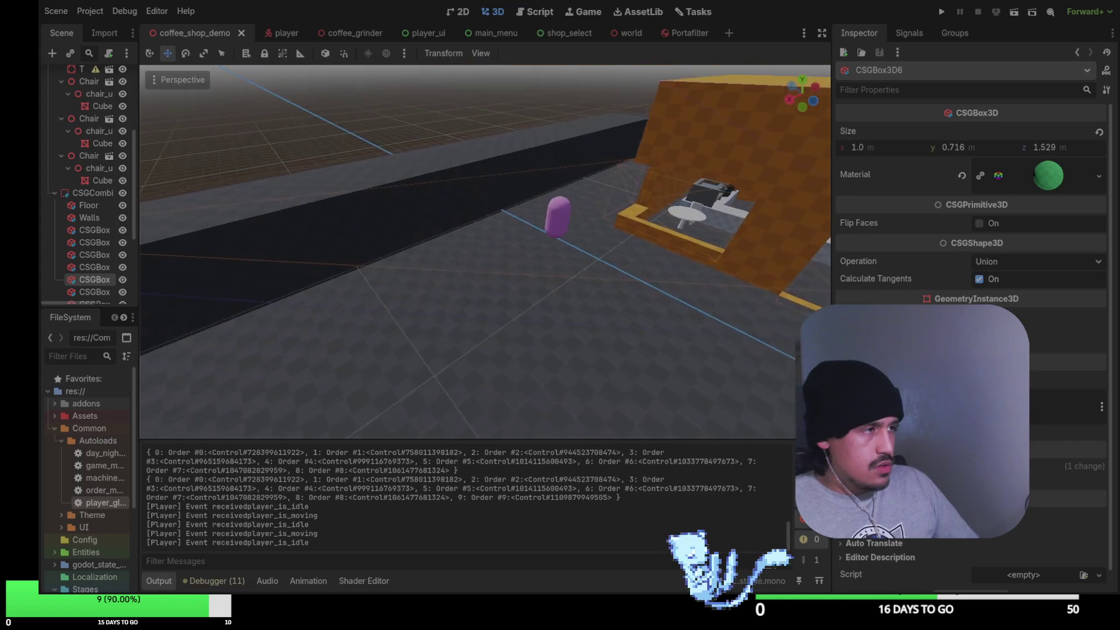
{"action": "key", "text": "s"}
Deselect the green box and widen the Scene tree panel
{"action": "left_click", "coordinate": [403, 215]}
{"action": "scroll", "coordinate": [87, 175], "scroll_direction": "up", "scroll_amount": 5}
{"action": "left_click_drag", "start_coordinate": [138, 175], "coordinate": [227, 175]}
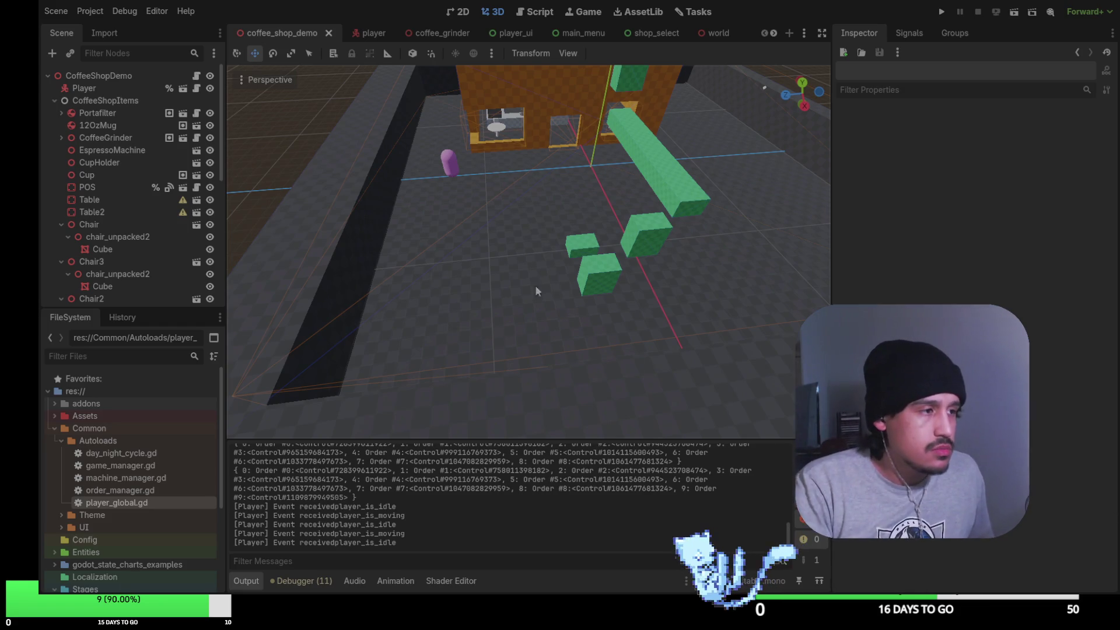
Zoom the 3D viewport out and back in, then switch to the Tasks board
{"action": "scroll", "coordinate": [585, 226], "scroll_direction": "down", "scroll_amount": 10}
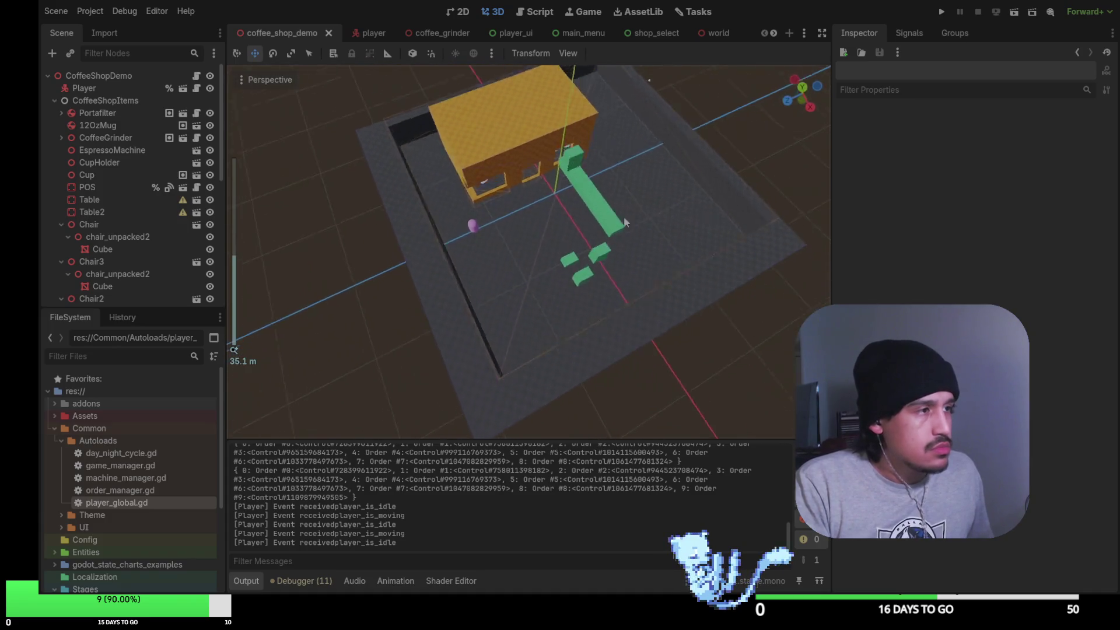
{"action": "scroll", "coordinate": [705, 163], "scroll_direction": "down", "scroll_amount": 15}
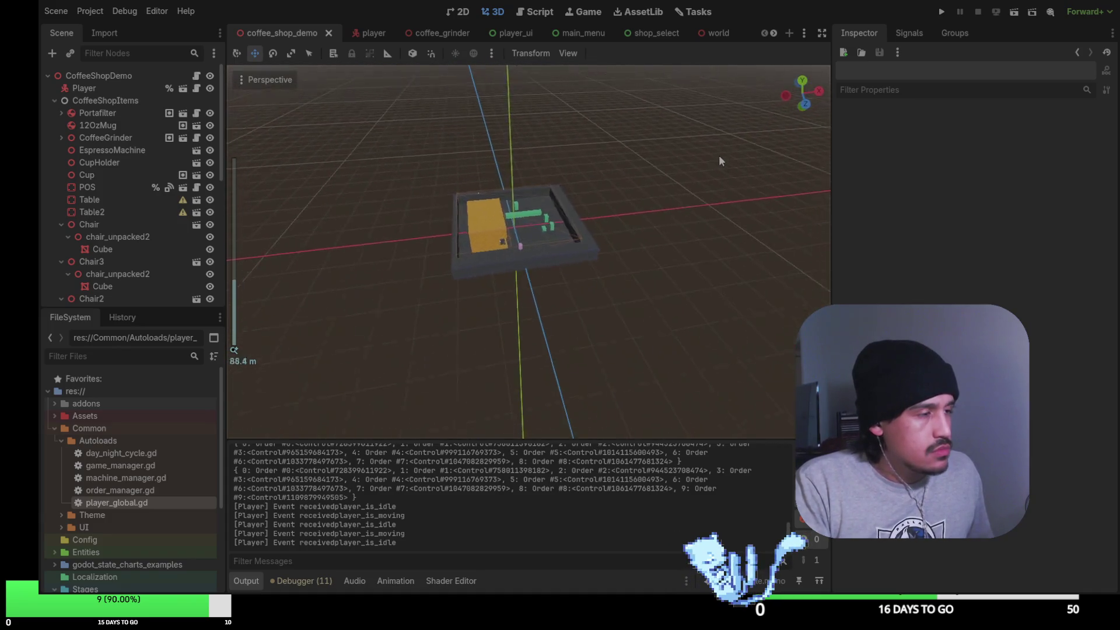
{"action": "scroll", "coordinate": [611, 169], "scroll_direction": "up", "scroll_amount": 10}
{"action": "scroll", "coordinate": [649, 193], "scroll_direction": "down", "scroll_amount": 15}
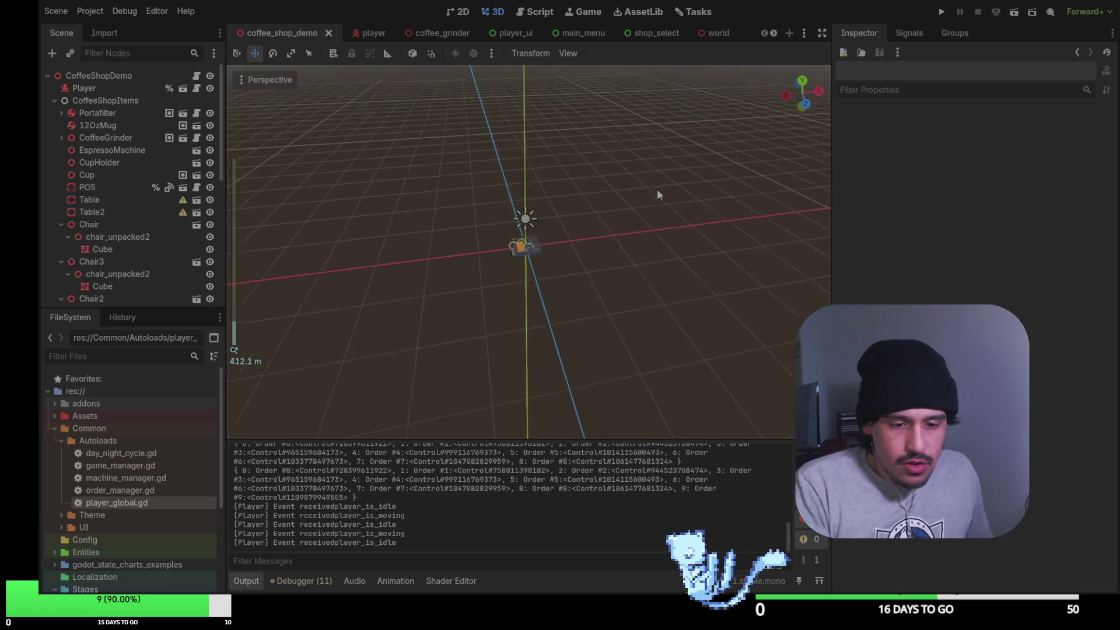
{"action": "scroll", "coordinate": [657, 194], "scroll_direction": "up", "scroll_amount": 15}
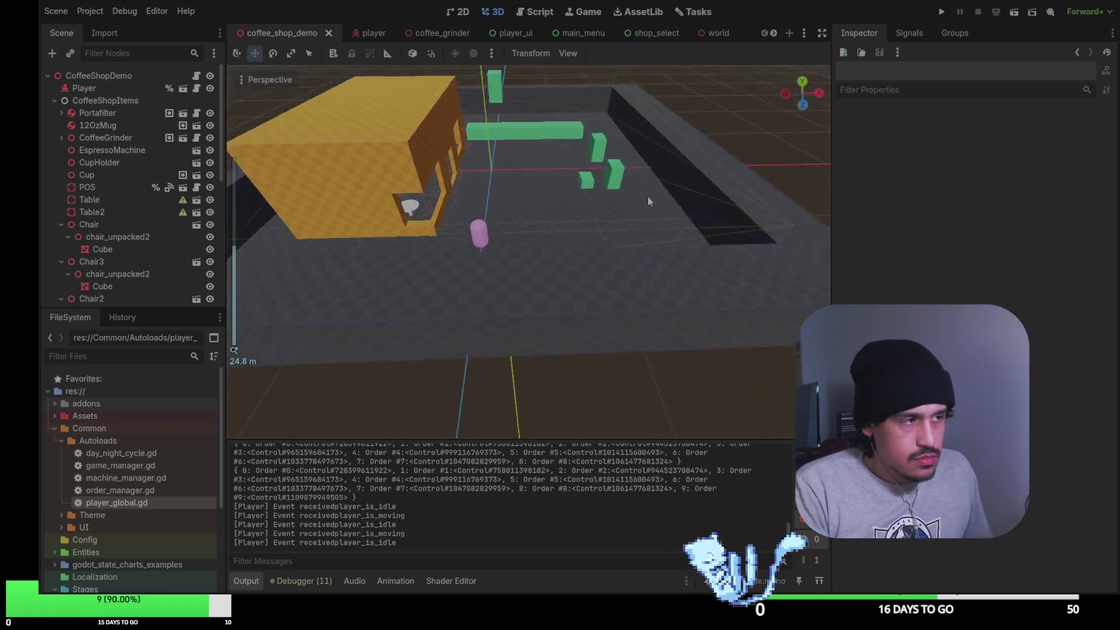
{"action": "scroll", "coordinate": [471, 160], "scroll_direction": "down", "scroll_amount": 5}
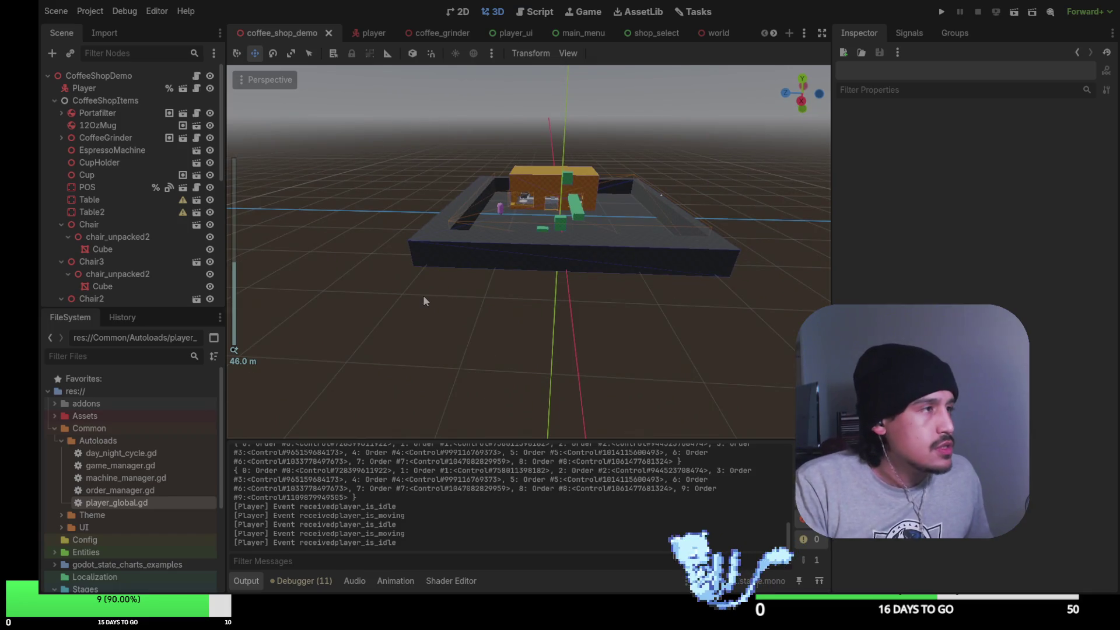
{"action": "left_click", "coordinate": [692, 12]}
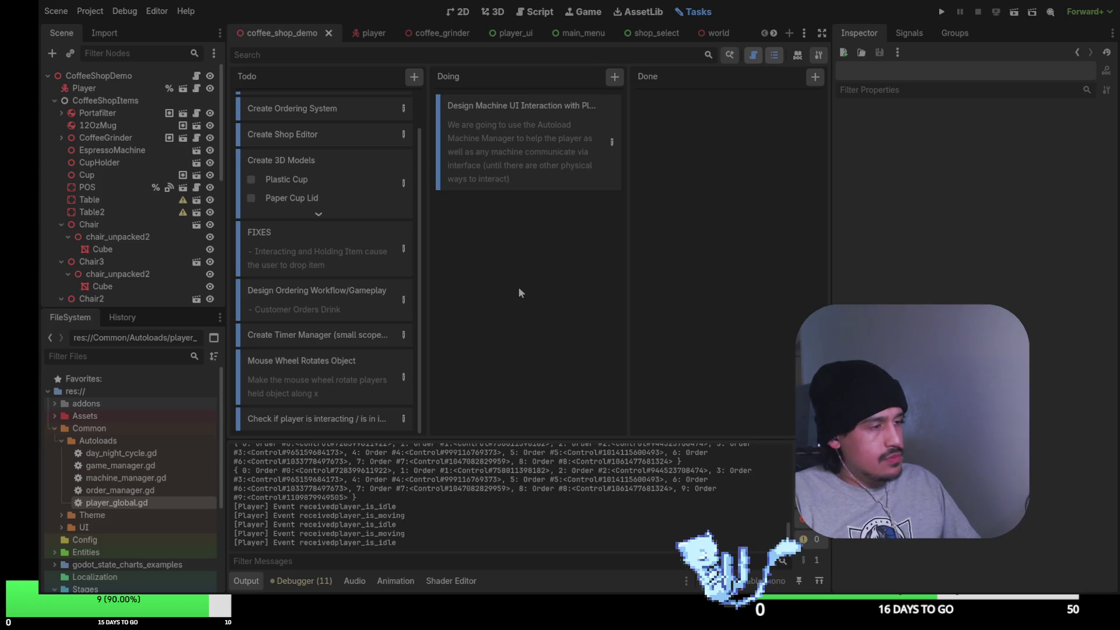
Create a new card in the Todo column titled 'By Next Stream'
{"action": "left_click", "coordinate": [414, 76]}
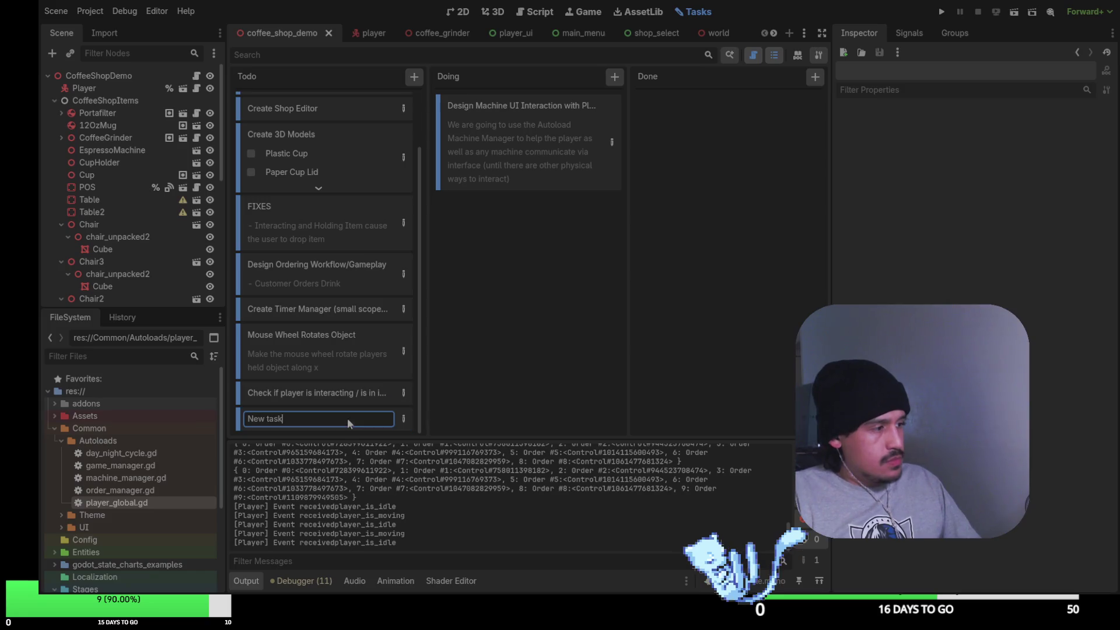
{"action": "type", "text": "By nex"}
{"action": "key", "text": "BackSpace"}
{"action": "key", "text": "BackSpace"}
{"action": "key", "text": "BackSpace"}
{"action": "type", "text": "Next Stream"}
{"action": "key", "text": "Return"}
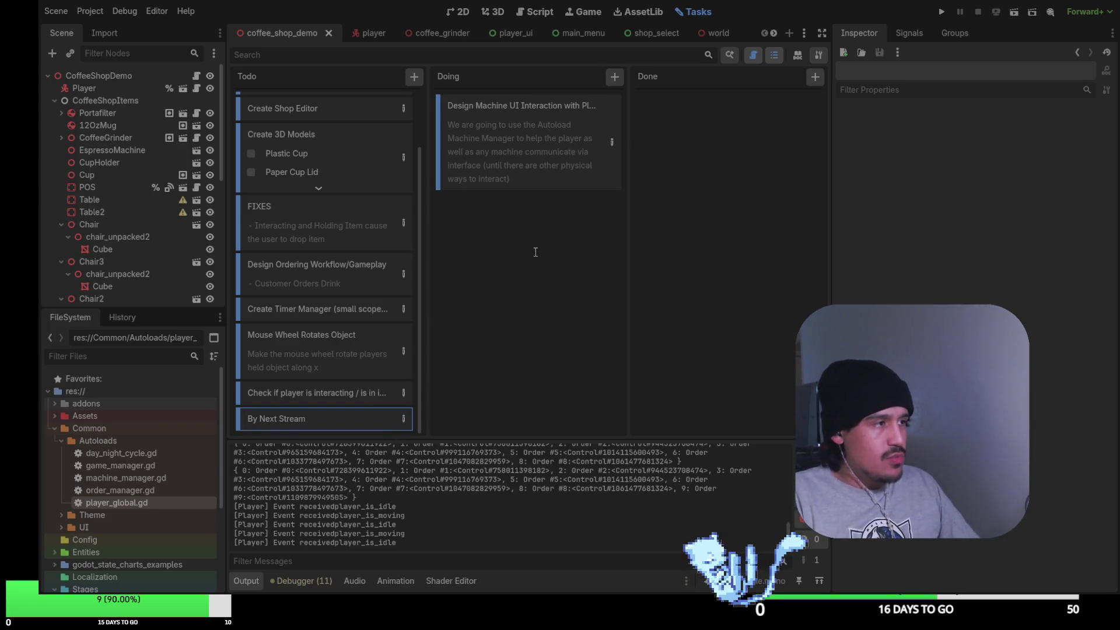
{"action": "key", "text": "Return"}
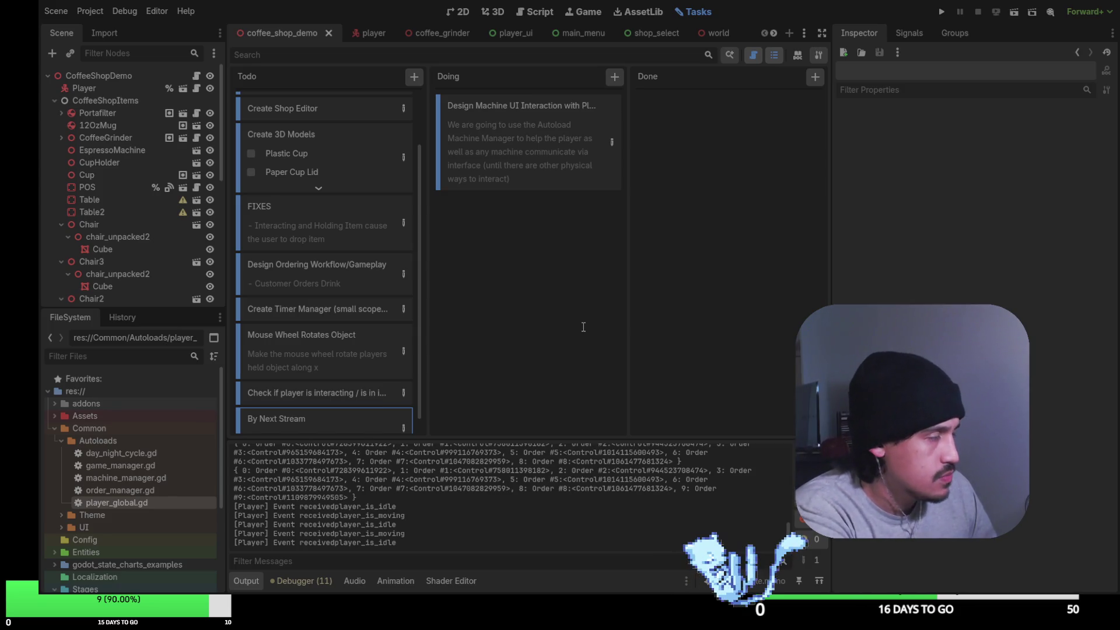
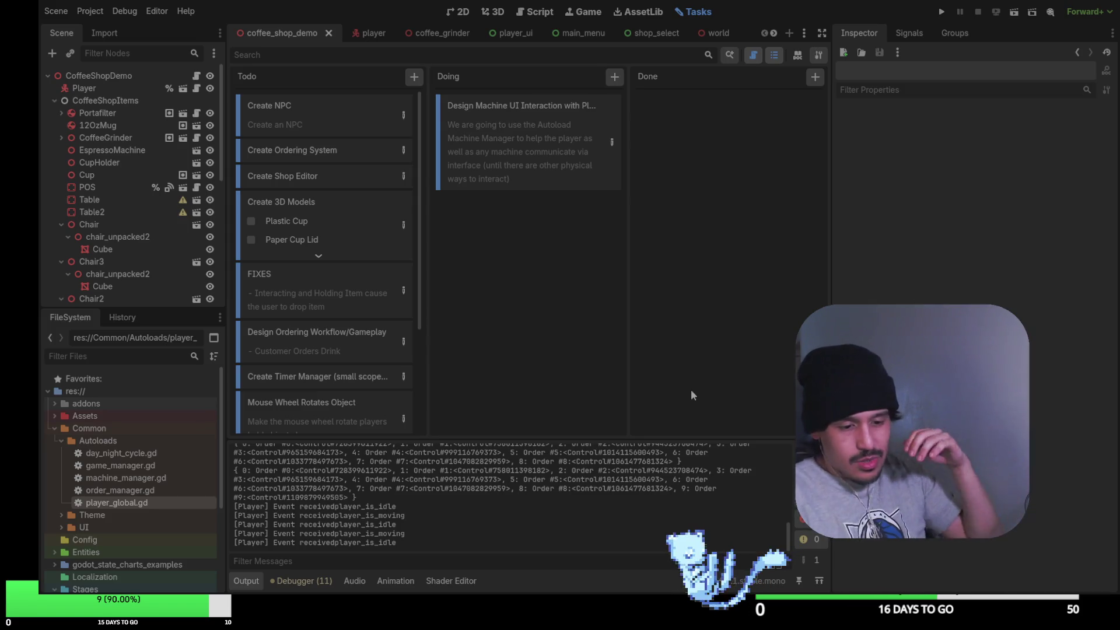
Select the Table node to show its properties in the Inspector, and look through the Todo column
{"action": "left_click", "coordinate": [89, 200]}
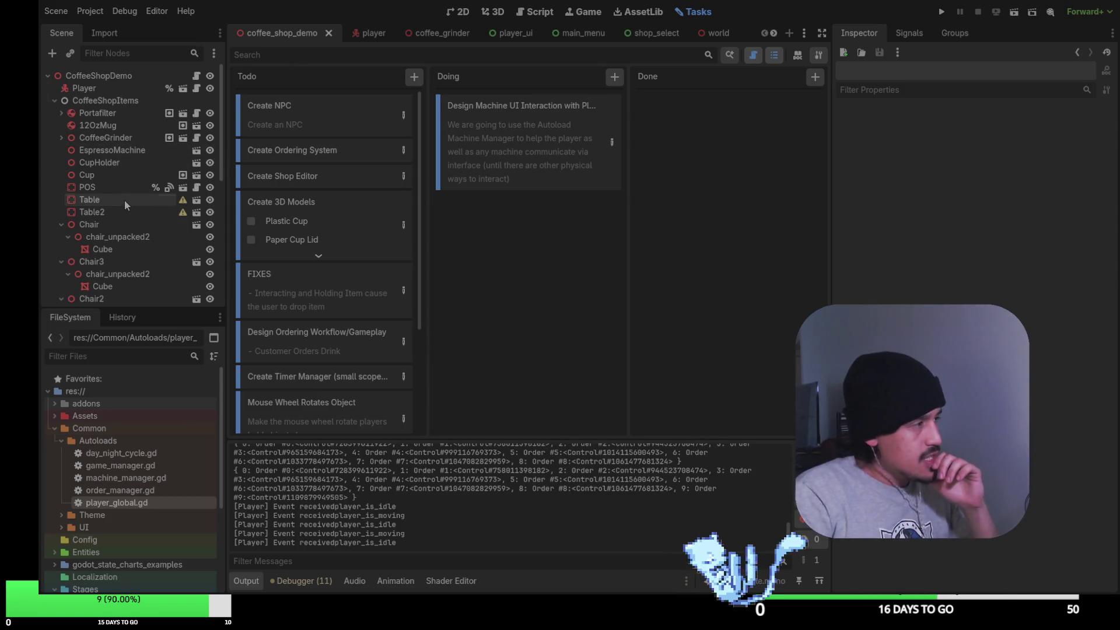
{"action": "scroll", "coordinate": [292, 272], "scroll_direction": "down", "scroll_amount": 3}
{"action": "scroll", "coordinate": [293, 272], "scroll_direction": "down", "scroll_amount": 1}
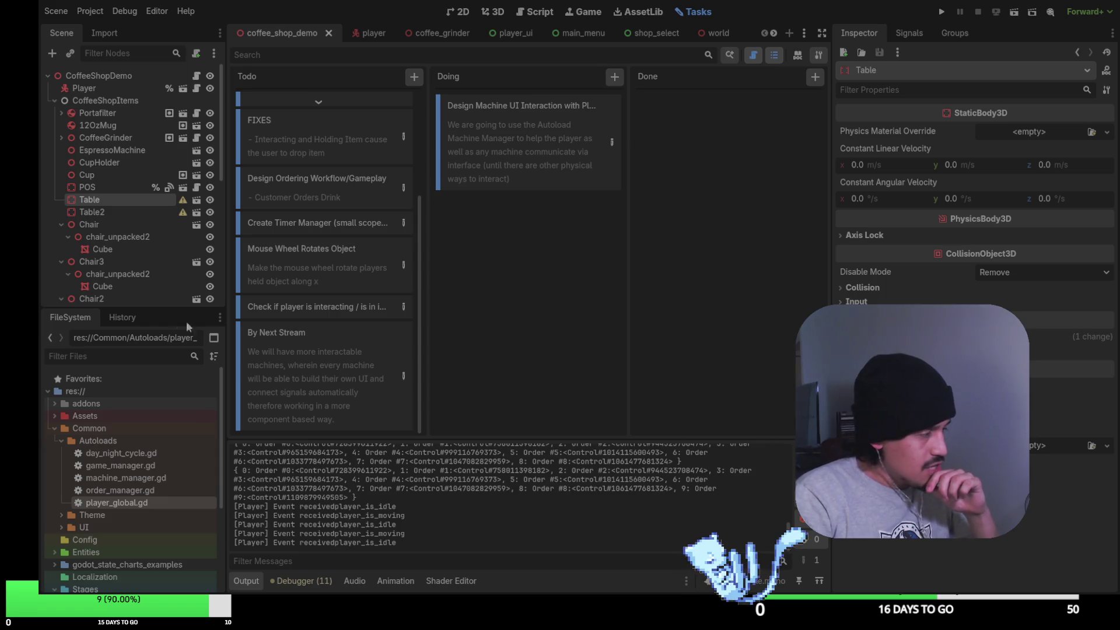
{"action": "scroll", "coordinate": [79, 210], "scroll_direction": "down", "scroll_amount": 5}
{"action": "scroll", "coordinate": [78, 210], "scroll_direction": "up", "scroll_amount": 5}
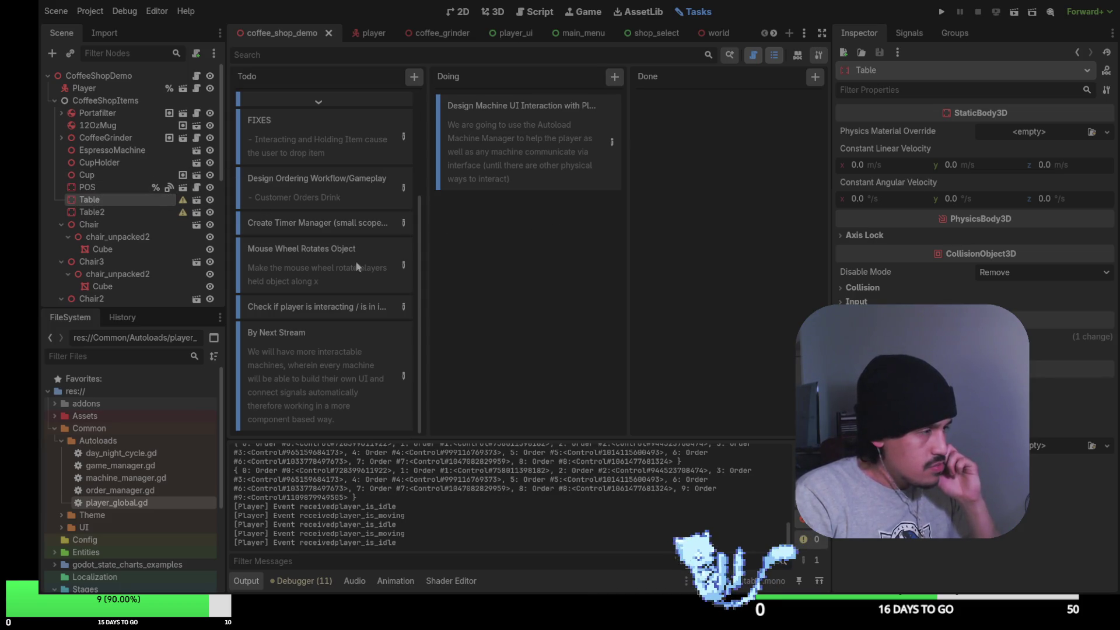
{"action": "scroll", "coordinate": [376, 323], "scroll_direction": "up", "scroll_amount": 3}
{"action": "scroll", "coordinate": [374, 325], "scroll_direction": "down", "scroll_amount": 3}
{"action": "scroll", "coordinate": [366, 330], "scroll_direction": "up", "scroll_amount": 3}
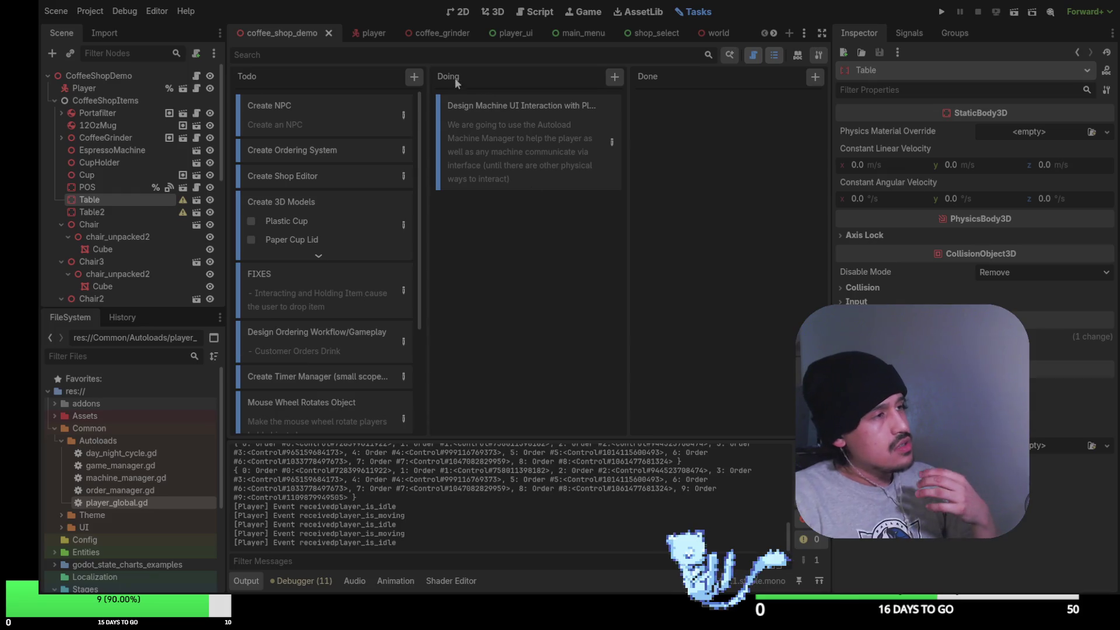
Switch to the coffee_grinder scene, back to coffee_shop_demo, then to the script documentation
{"action": "left_click", "coordinate": [439, 33]}
{"action": "left_click", "coordinate": [245, 39]}
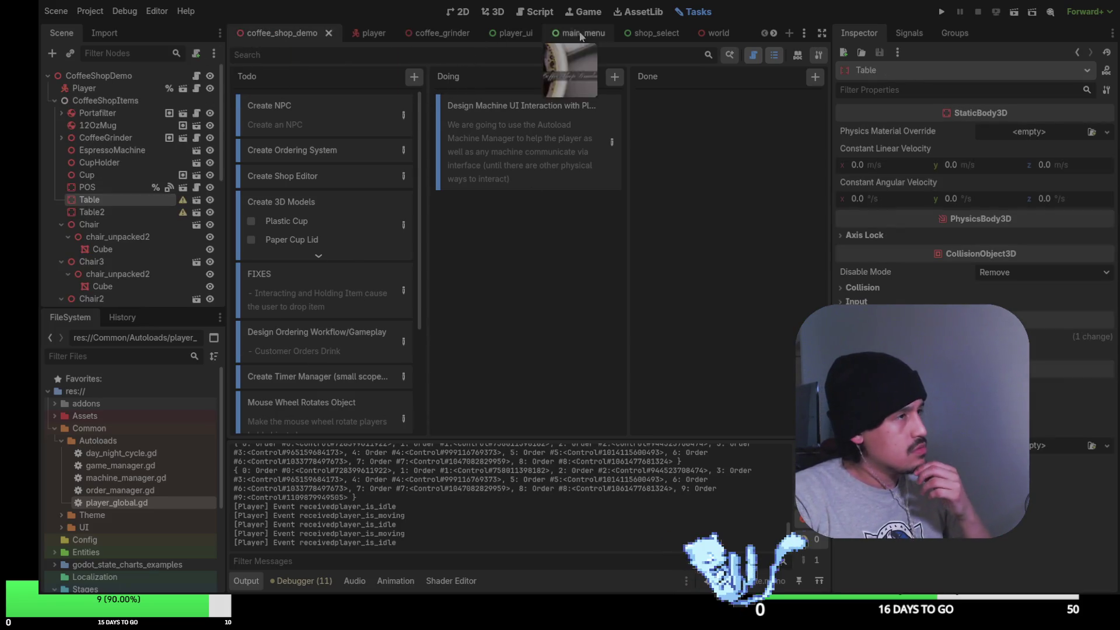
{"action": "left_click", "coordinate": [547, 16]}
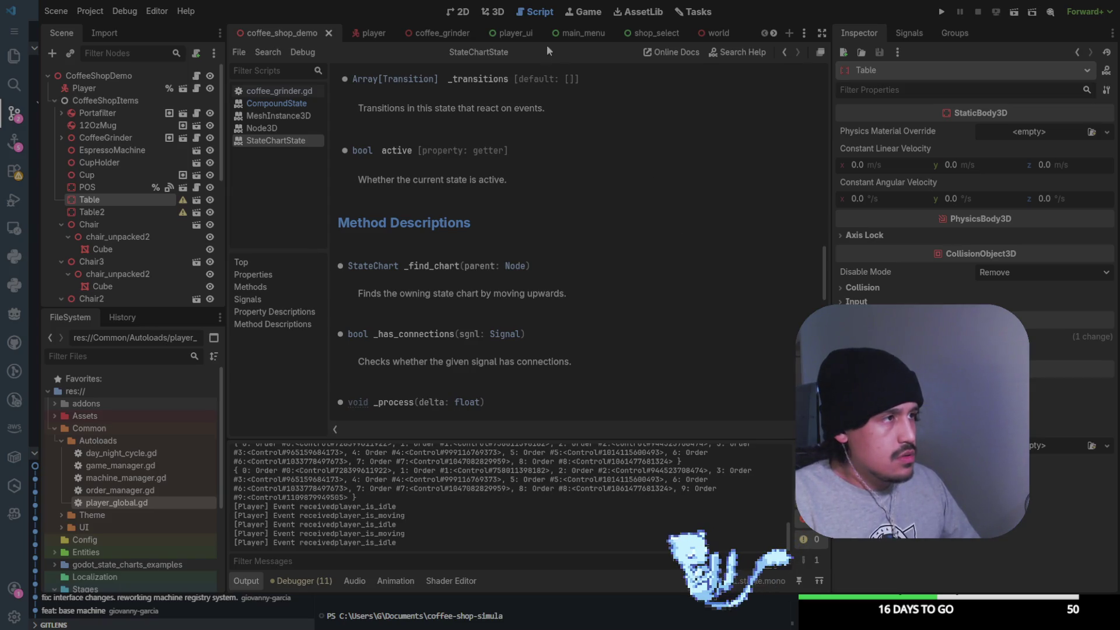
Go back to the Tasks board from the Script docs view
{"action": "left_click", "coordinate": [693, 12]}
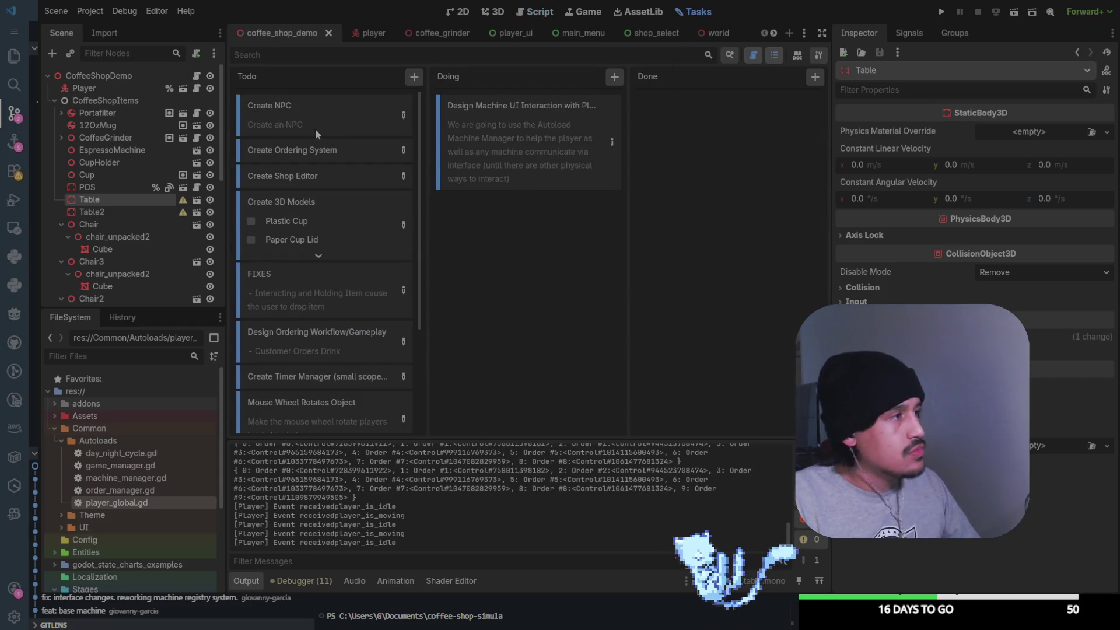
Check the Create 3D Models checklist, then move the FIXES card into Done
{"action": "scroll", "coordinate": [331, 169], "scroll_direction": "down", "scroll_amount": 3}
{"action": "scroll", "coordinate": [331, 169], "scroll_direction": "up", "scroll_amount": 2}
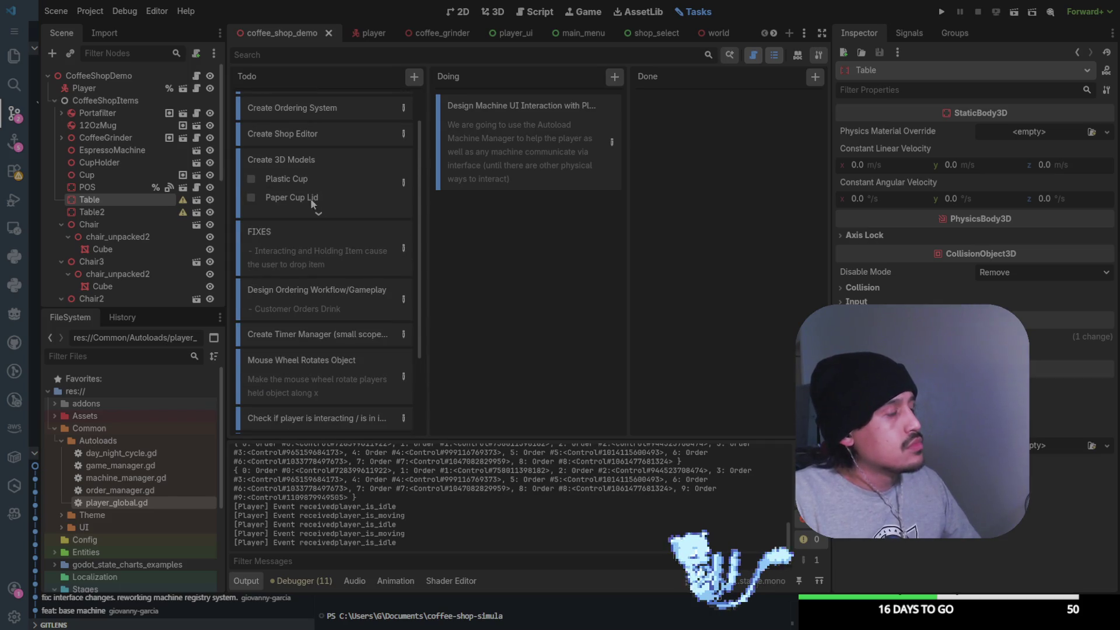
{"action": "left_click", "coordinate": [321, 211]}
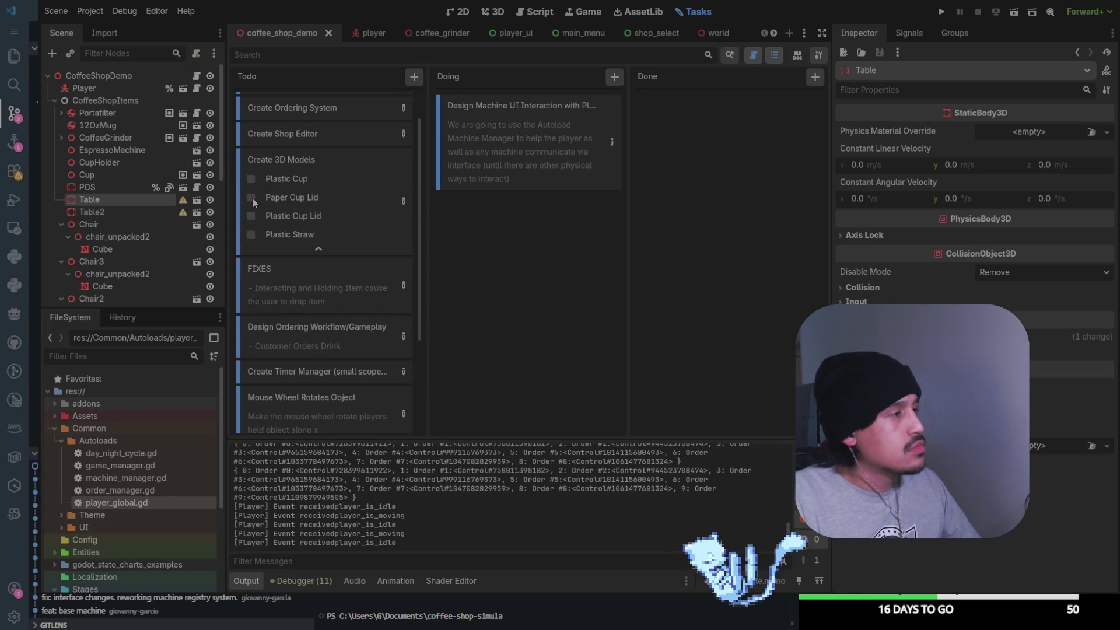
{"action": "left_click", "coordinate": [318, 250]}
{"action": "scroll", "coordinate": [327, 250], "scroll_direction": "down", "scroll_amount": 1}
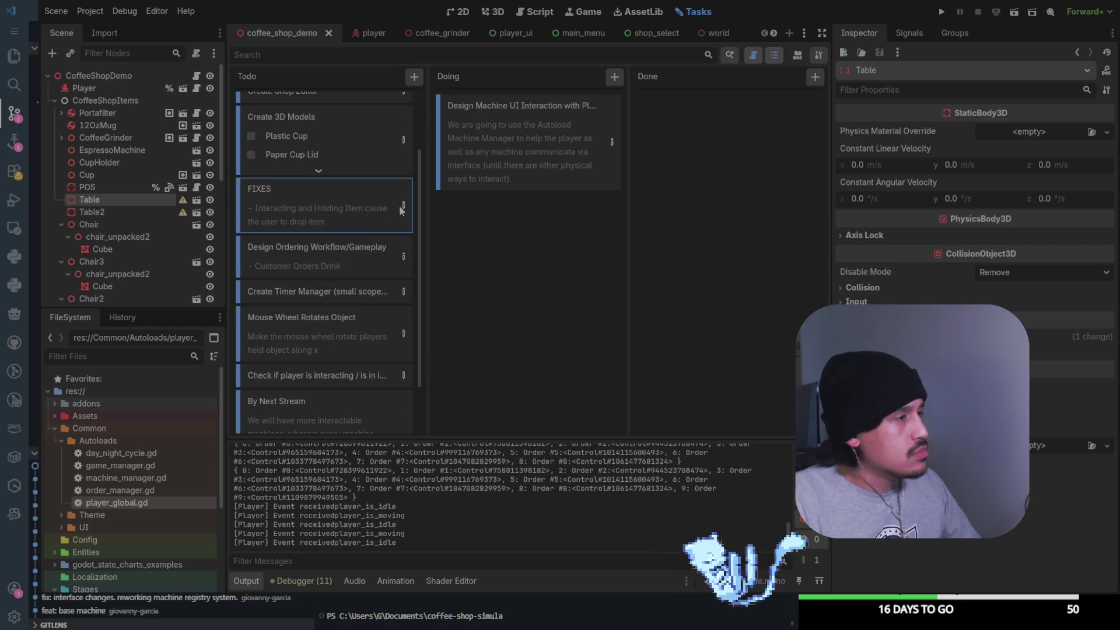
{"action": "scroll", "coordinate": [295, 211], "scroll_direction": "up", "scroll_amount": 2}
{"action": "mouse_move", "coordinate": [315, 283]}
{"action": "left_mouse_down"}
{"action": "mouse_move", "coordinate": [445, 282]}
{"action": "mouse_move", "coordinate": [520, 240]}
{"action": "mouse_move", "coordinate": [688, 215]}
{"action": "left_mouse_up"}
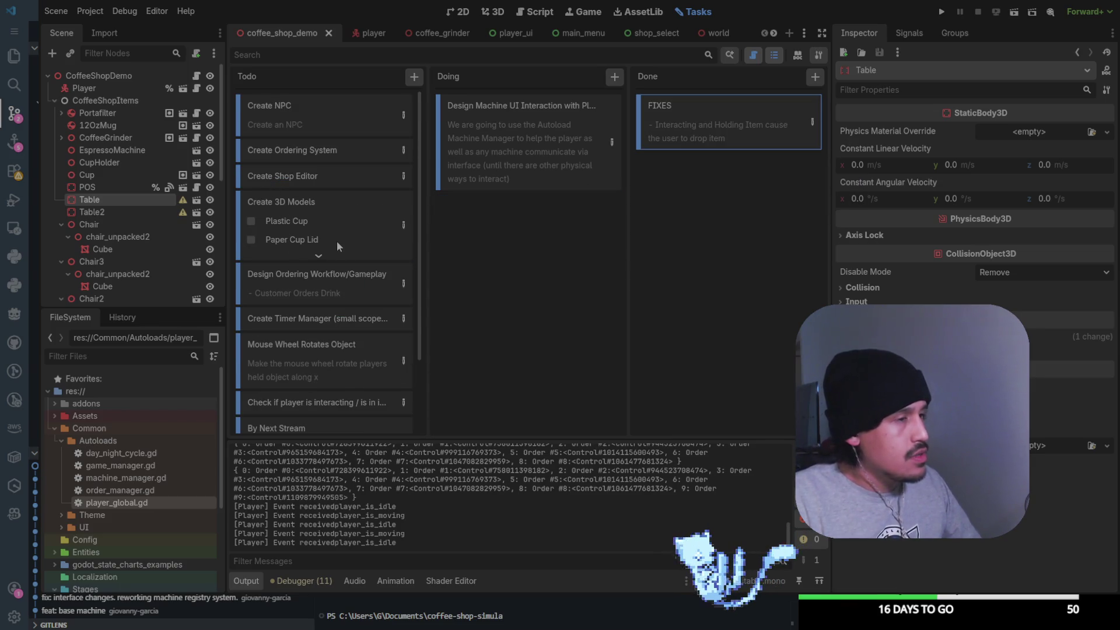
Move the Design Ordering Workflow/Gameplay card from Todo into the Done column
{"action": "left_click", "coordinate": [327, 277]}
{"action": "scroll", "coordinate": [314, 278], "scroll_direction": "down", "scroll_amount": 2}
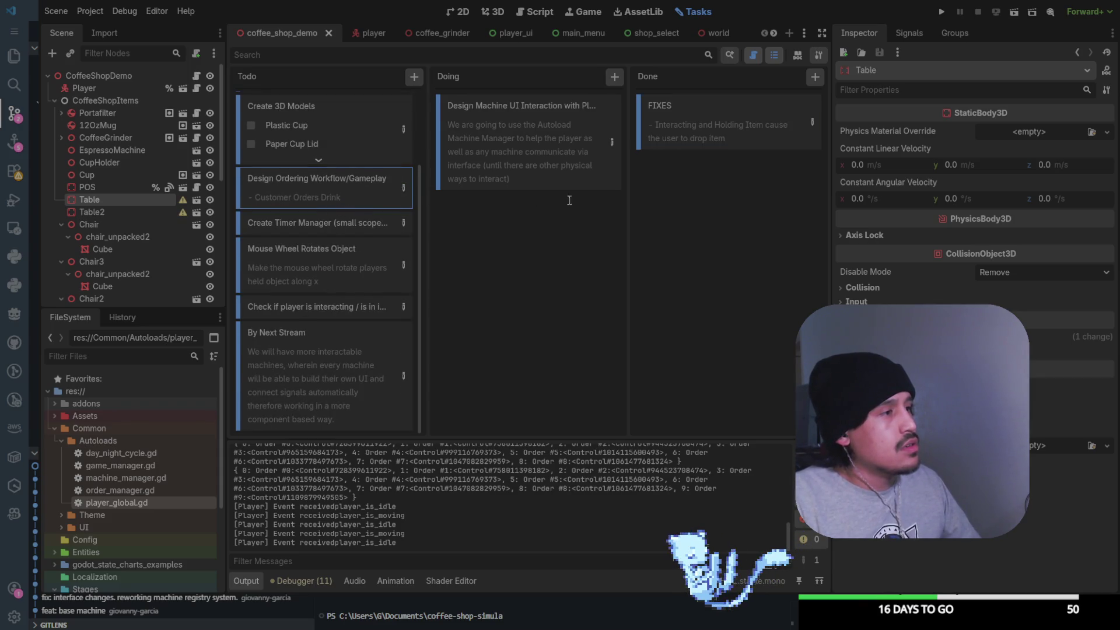
{"action": "scroll", "coordinate": [326, 185], "scroll_direction": "up", "scroll_amount": 2}
{"action": "scroll", "coordinate": [326, 184], "scroll_direction": "down", "scroll_amount": 2}
{"action": "scroll", "coordinate": [355, 286], "scroll_direction": "up", "scroll_amount": 2}
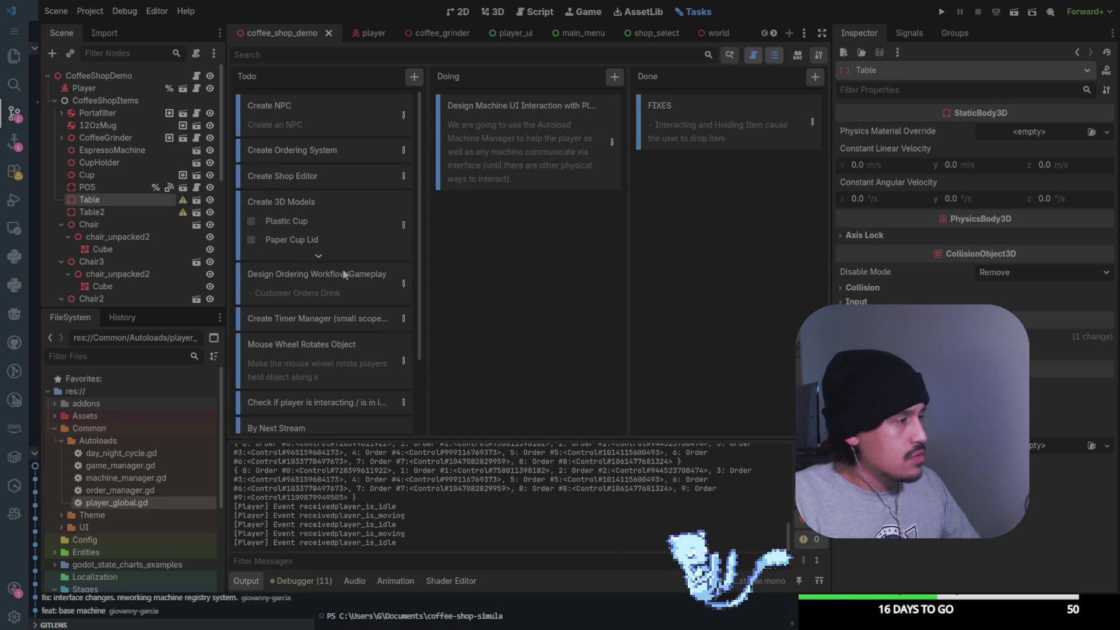
{"action": "scroll", "coordinate": [344, 252], "scroll_direction": "down", "scroll_amount": 2}
{"action": "left_click_drag", "start_coordinate": [336, 194], "coordinate": [751, 239]}
Look over the Mouse Wheel Rotates Object and By Next Stream tasks
{"action": "scroll", "coordinate": [318, 255], "scroll_direction": "down", "scroll_amount": 1}
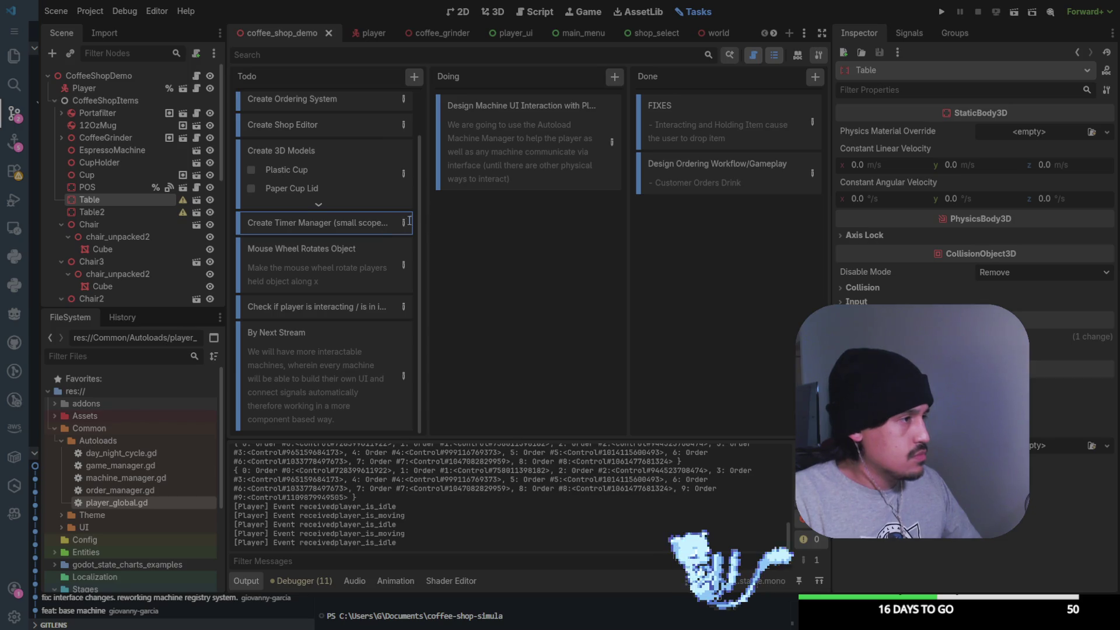
{"action": "scroll", "coordinate": [244, 284], "scroll_direction": "up", "scroll_amount": 1}
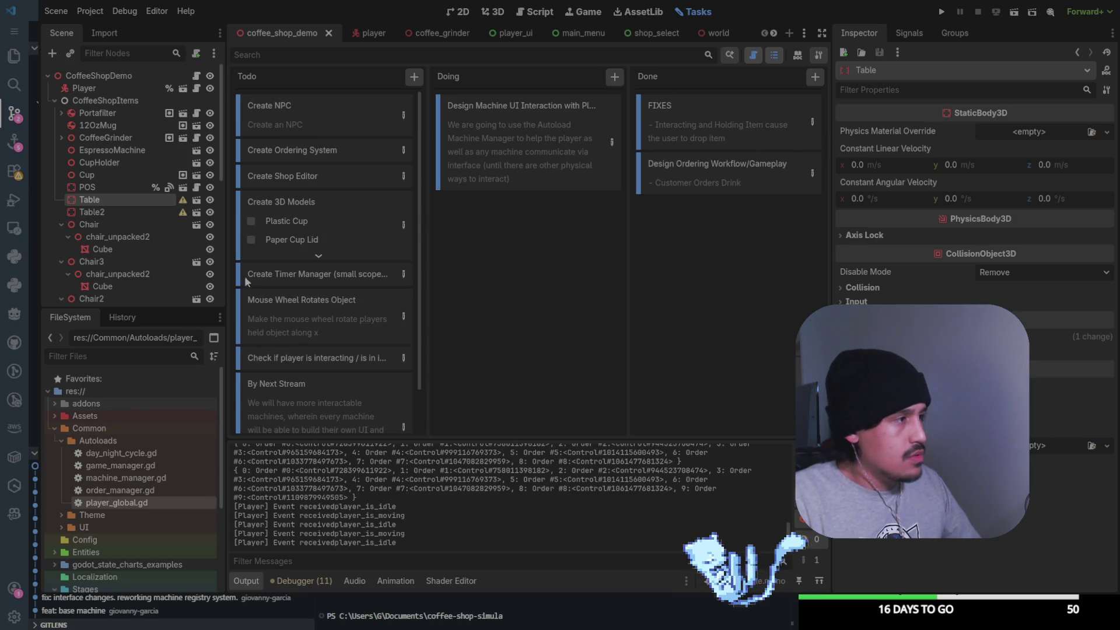
{"action": "scroll", "coordinate": [319, 287], "scroll_direction": "down", "scroll_amount": 1}
{"action": "left_click", "coordinate": [353, 270]}
{"action": "left_click", "coordinate": [366, 348]}
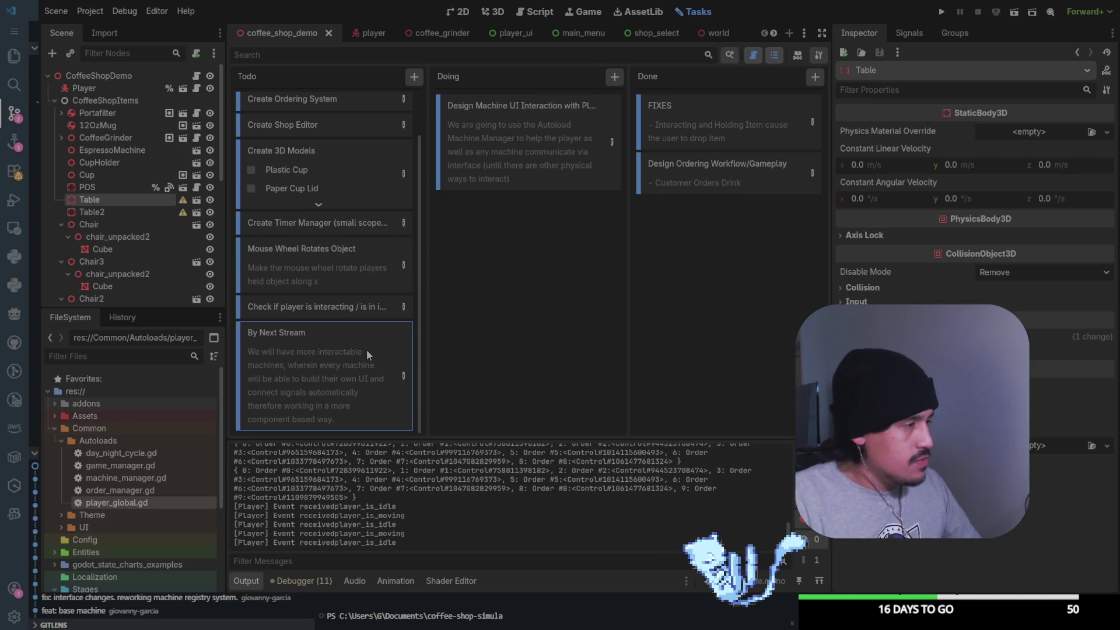
{"action": "scroll", "coordinate": [408, 90], "scroll_direction": "up", "scroll_amount": 1}
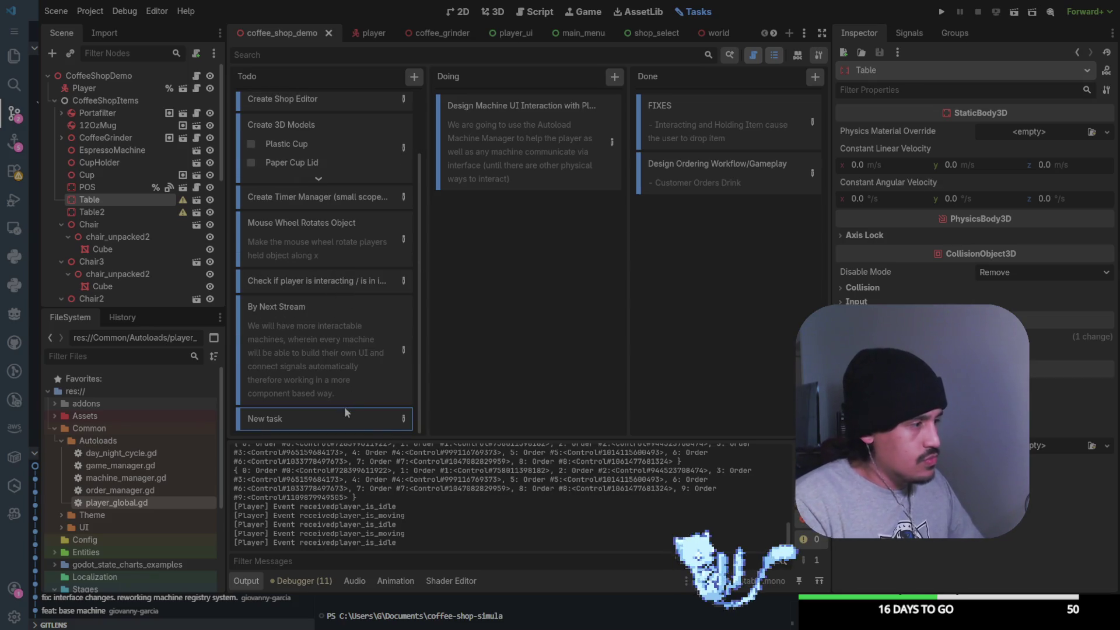
Add a new Todo card titled 'Roadmap to Release'
{"action": "double_click", "coordinate": [258, 418]}
{"action": "type", "text": "Roadmap"}
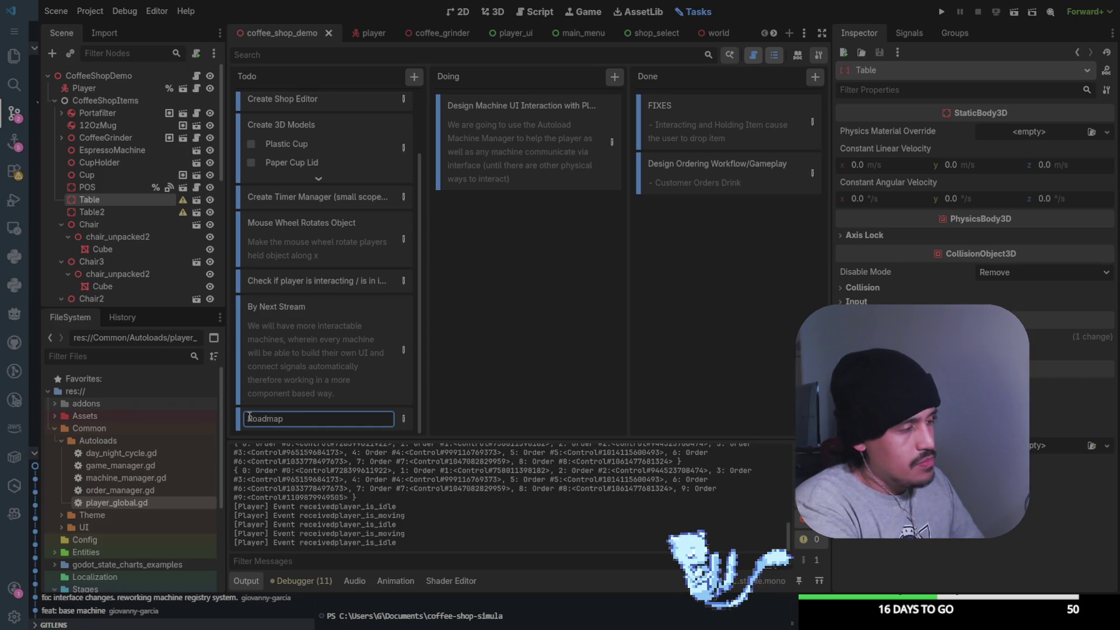
{"action": "type", "text": " to RE"}
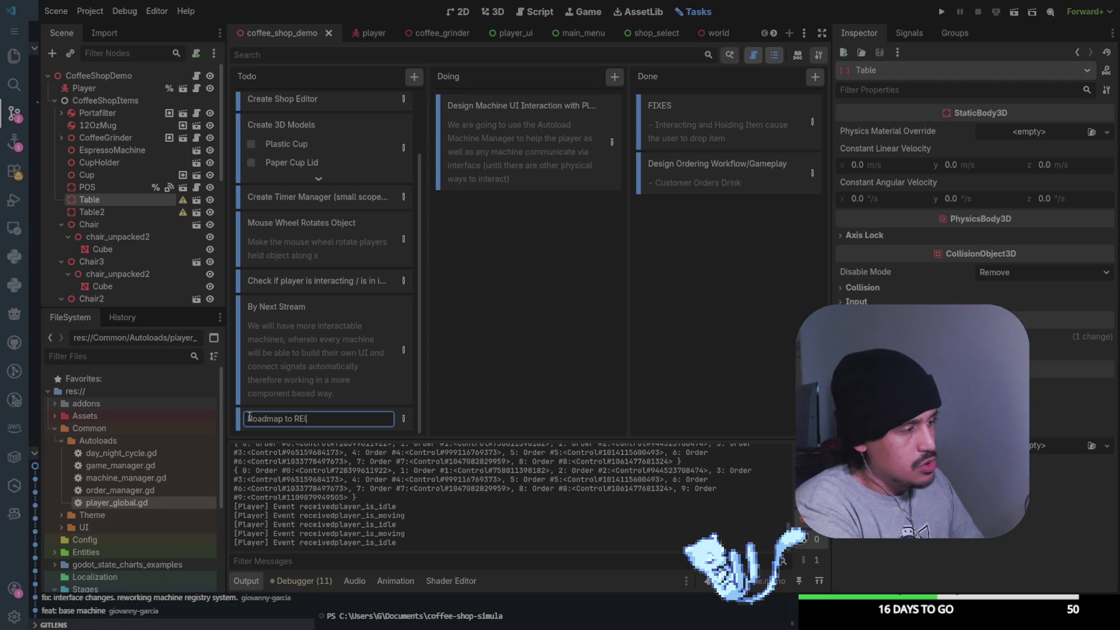
{"action": "key", "text": "BackSpace"}
{"action": "type", "text": "elease"}
{"action": "key", "text": "Return"}
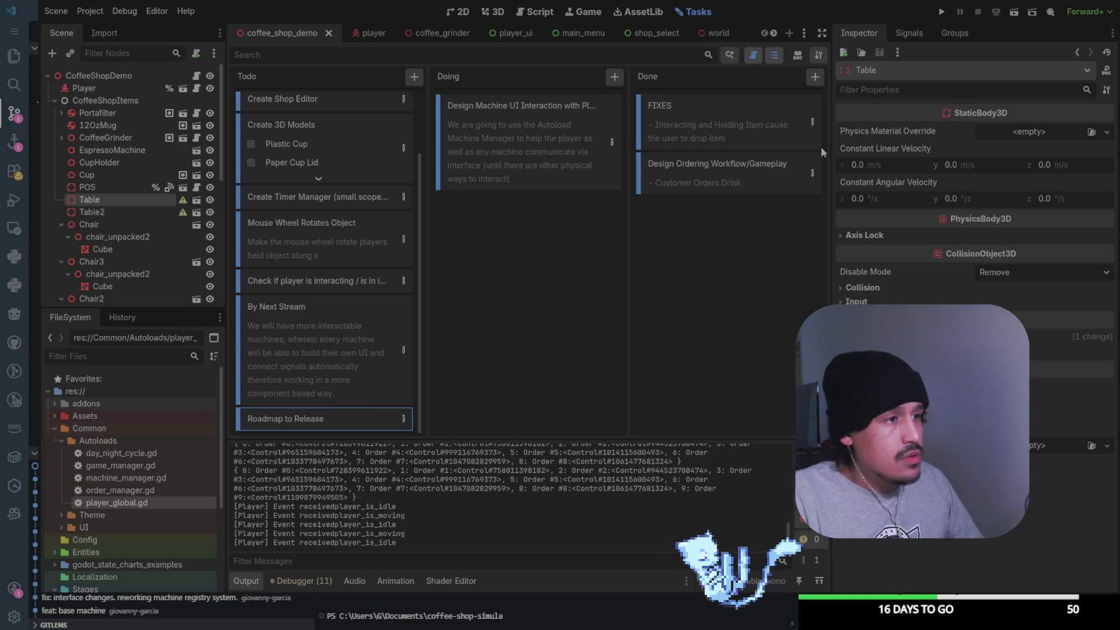
{"action": "scroll", "coordinate": [350, 306], "scroll_direction": "up", "scroll_amount": 3}
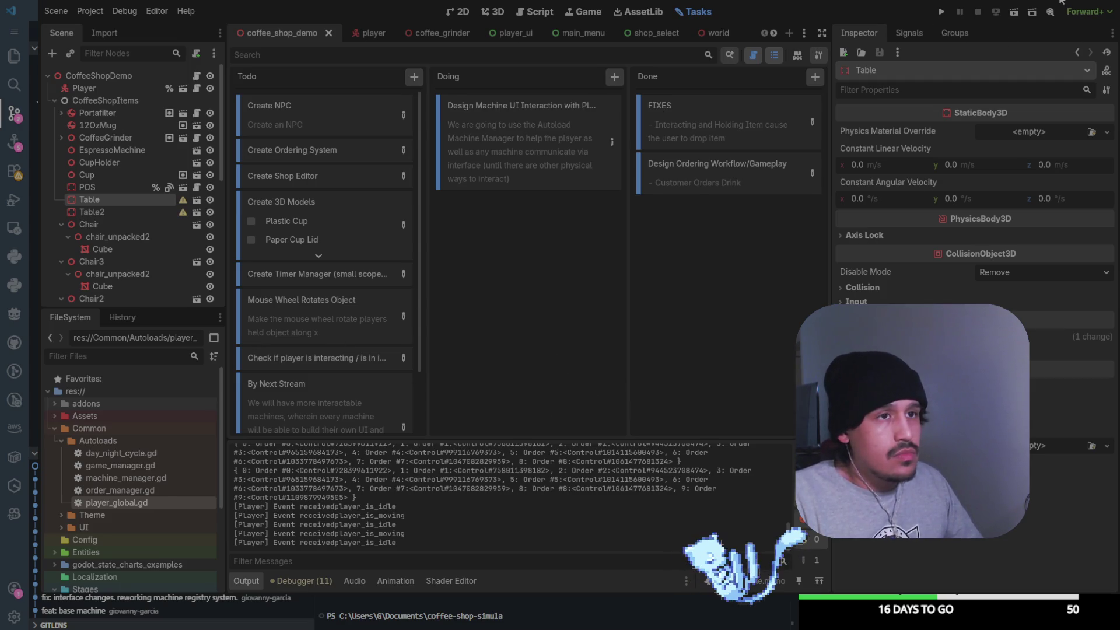
Bring up Visual Studio Code maximized with a narrower Explorer file tree
{"action": "key", "text": "alt+Tab"}
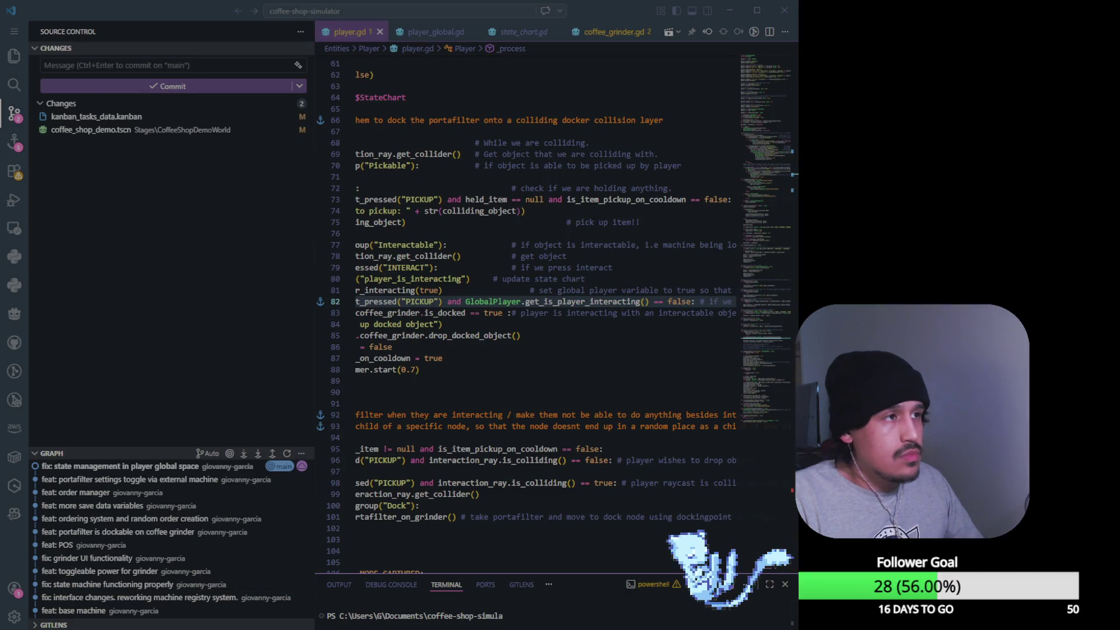
{"action": "left_click", "coordinate": [756, 11]}
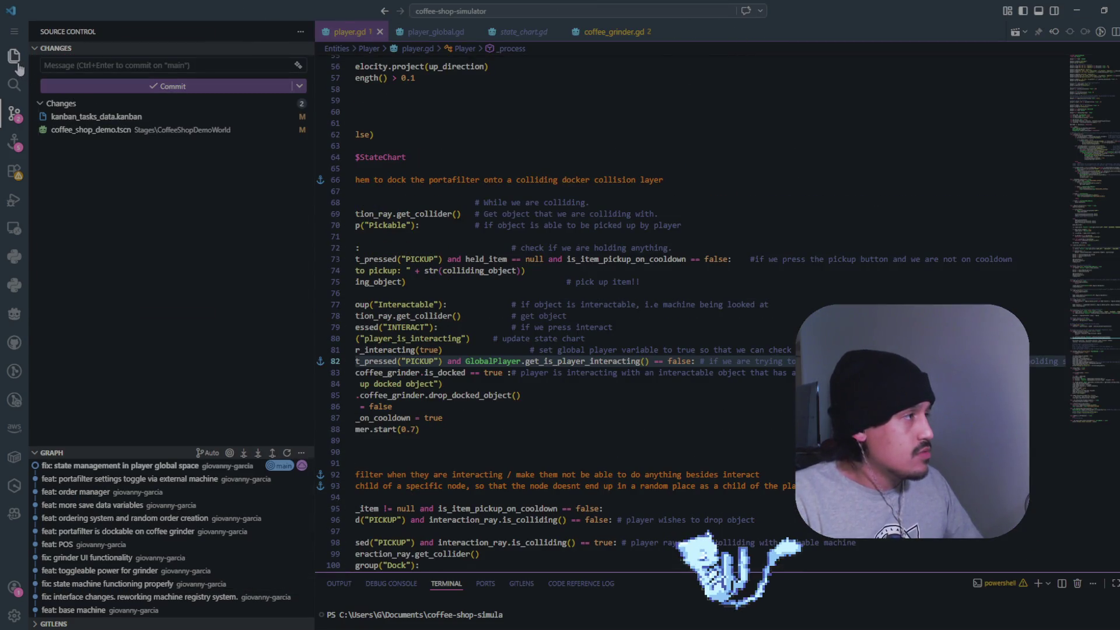
{"action": "left_click", "coordinate": [14, 56]}
{"action": "left_click_drag", "start_coordinate": [315, 104], "coordinate": [200, 104]}
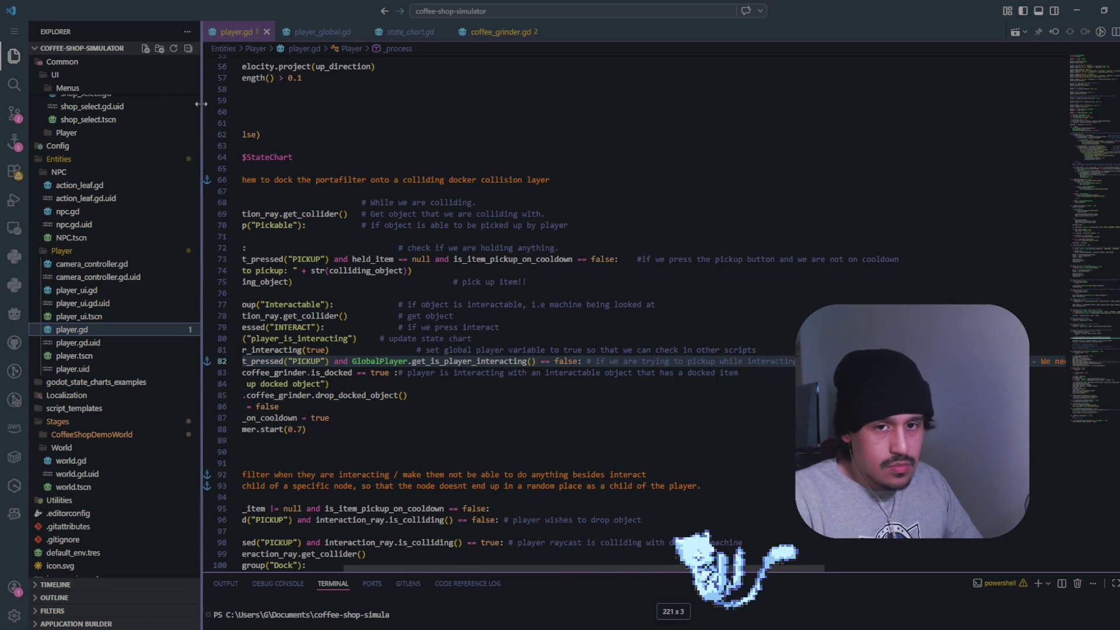
{"action": "scroll", "coordinate": [96, 172], "scroll_direction": "up", "scroll_amount": 5}
{"action": "scroll", "coordinate": [96, 172], "scroll_direction": "up", "scroll_amount": 10}
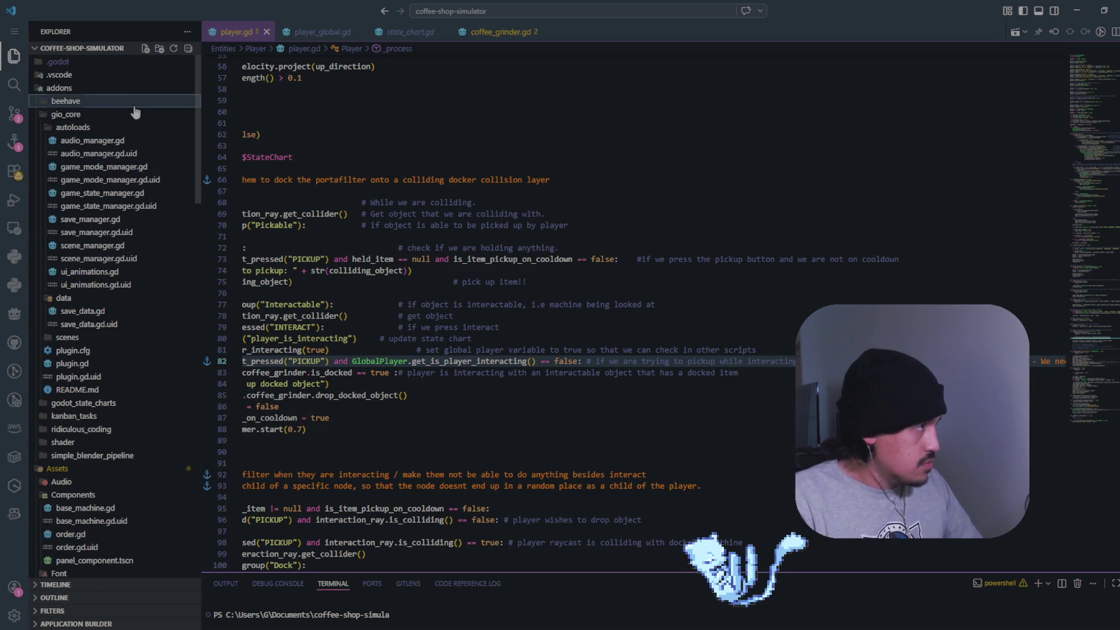
Open player_global.gd and collapse all folders in the file tree
{"action": "left_click", "coordinate": [134, 105]}
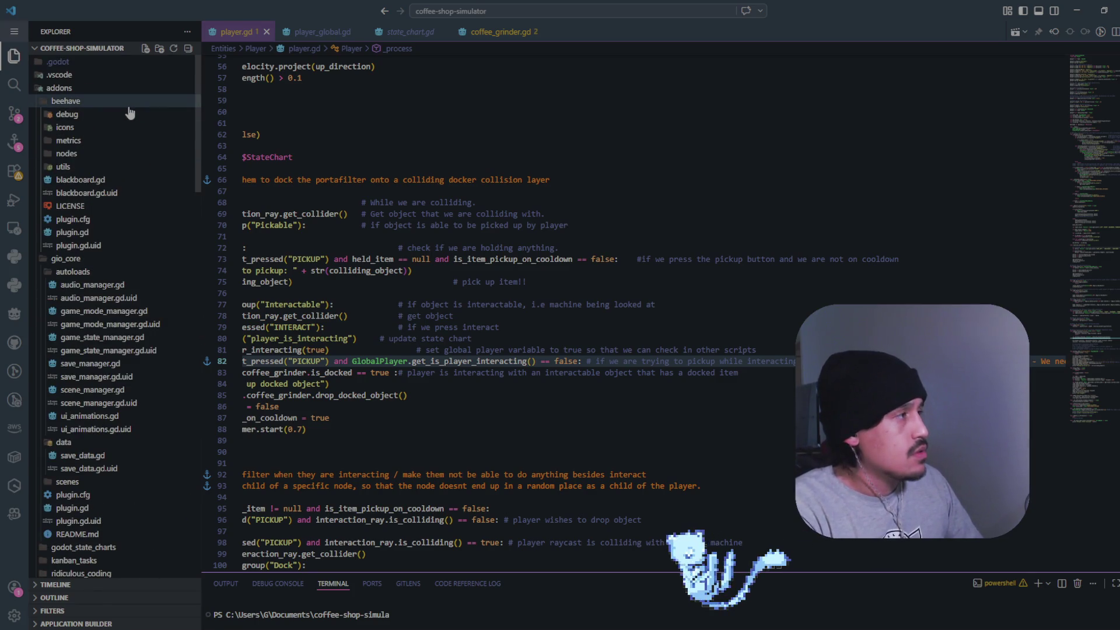
{"action": "key", "text": "ctrl+Tab"}
{"action": "left_click", "coordinate": [175, 214]}
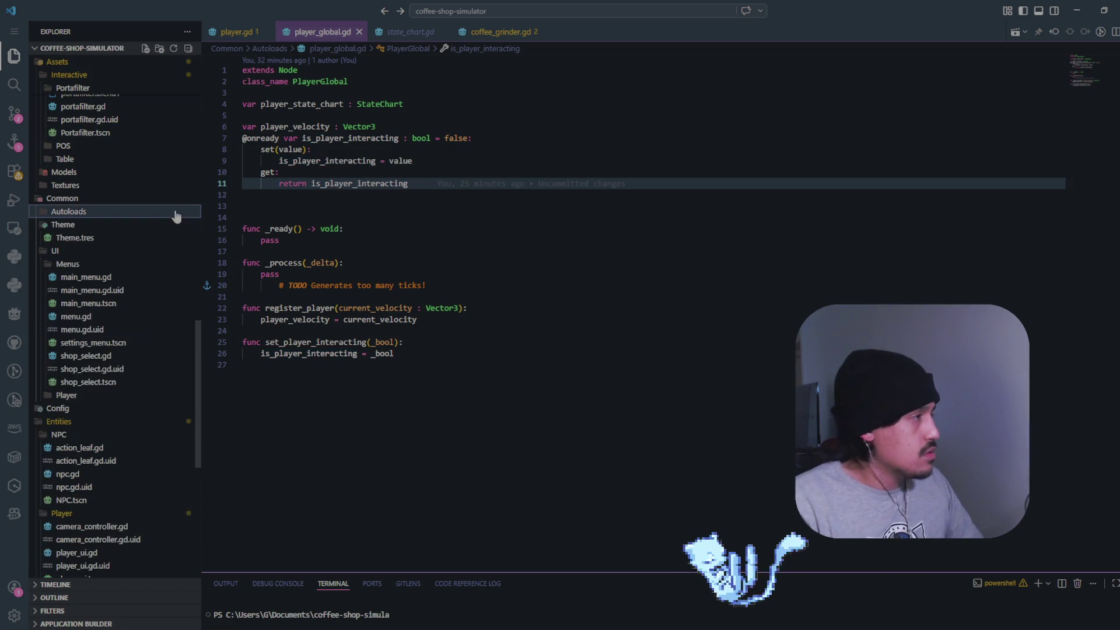
{"action": "key", "text": "ctrl+Left"}
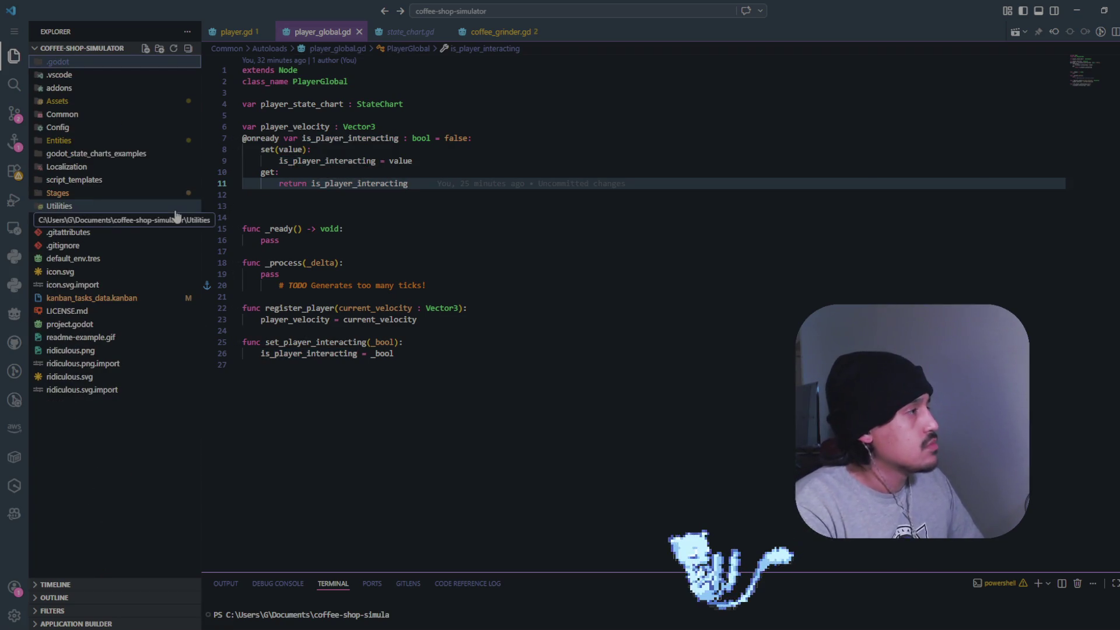
{"action": "left_click", "coordinate": [111, 62]}
{"action": "key", "text": "Left"}
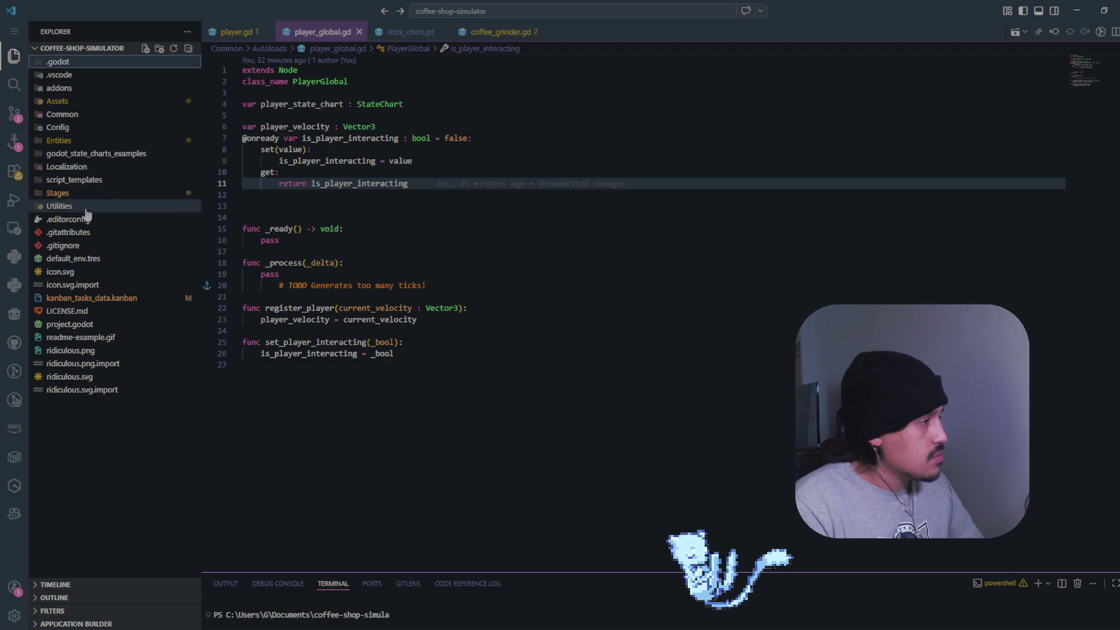
Create a new file named roadmap.md in the project root
{"action": "right_click", "coordinate": [112, 419]}
{"action": "left_click", "coordinate": [159, 231]}
{"action": "type", "text": "Road"}
{"action": "key", "text": "BackSpace"}
{"action": "key", "text": "BackSpace"}
{"action": "key", "text": "BackSpace"}
{"action": "type", "text": "roadmap."}
{"action": "type", "text": "md"}
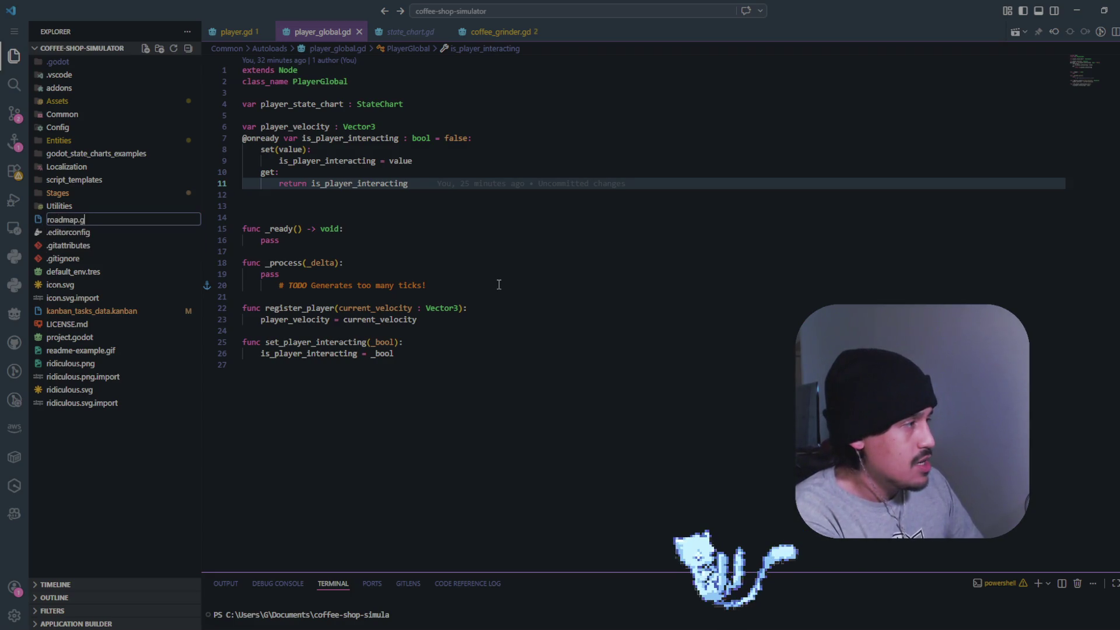
{"action": "key", "text": "Return"}
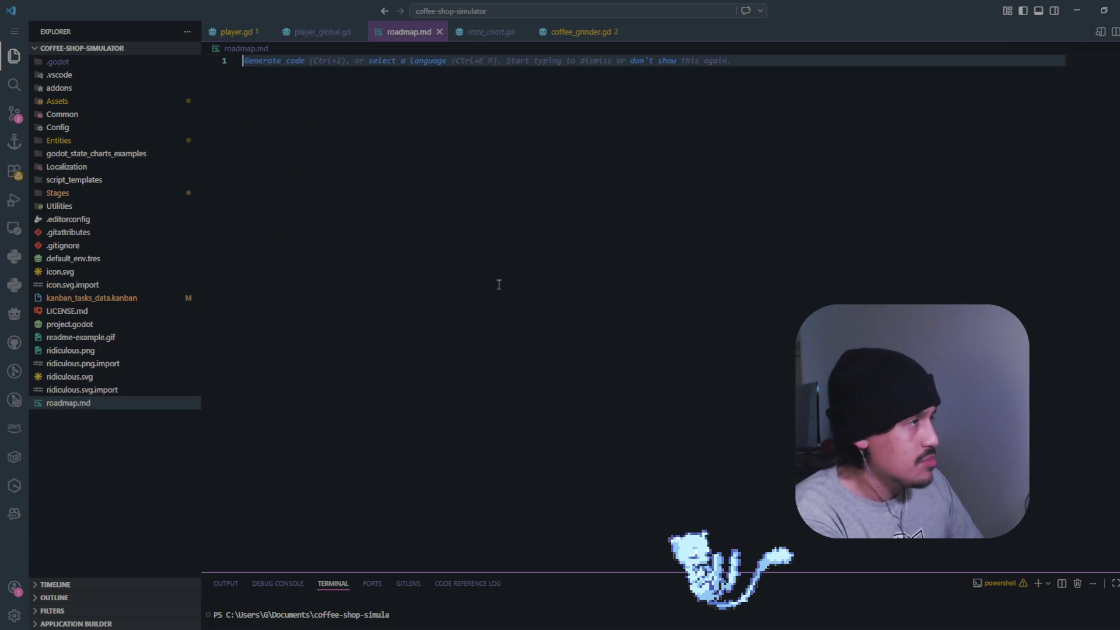
Write the top-level heading '# Release Roadmap - Time till beta access.'
{"action": "type", "text": "# Head"}
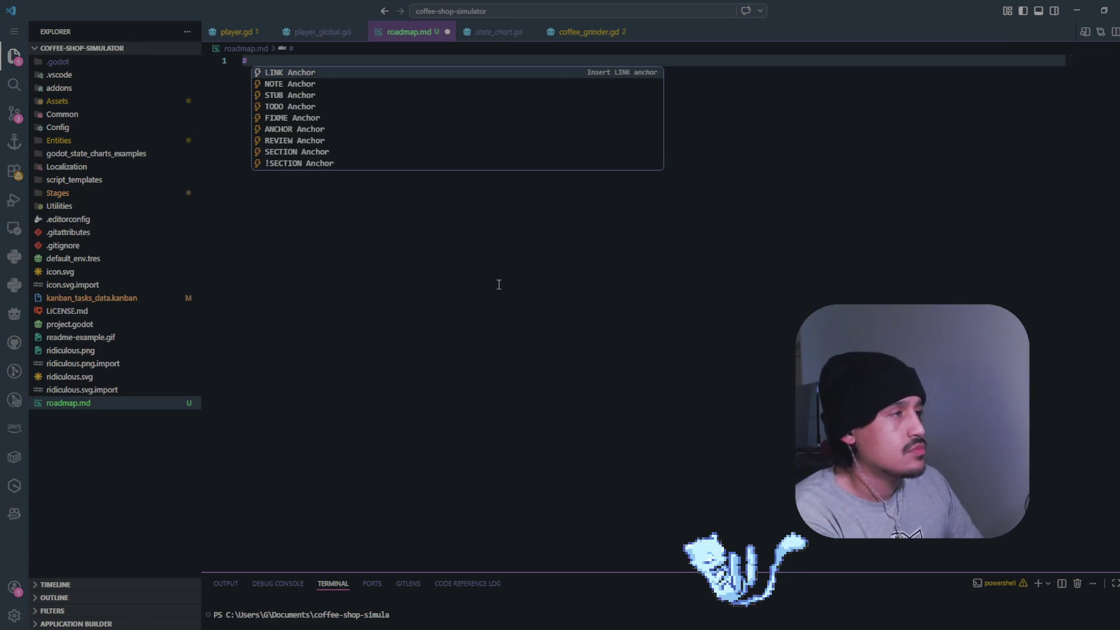
{"action": "type", "text": "#"}
{"action": "key", "text": "Return"}
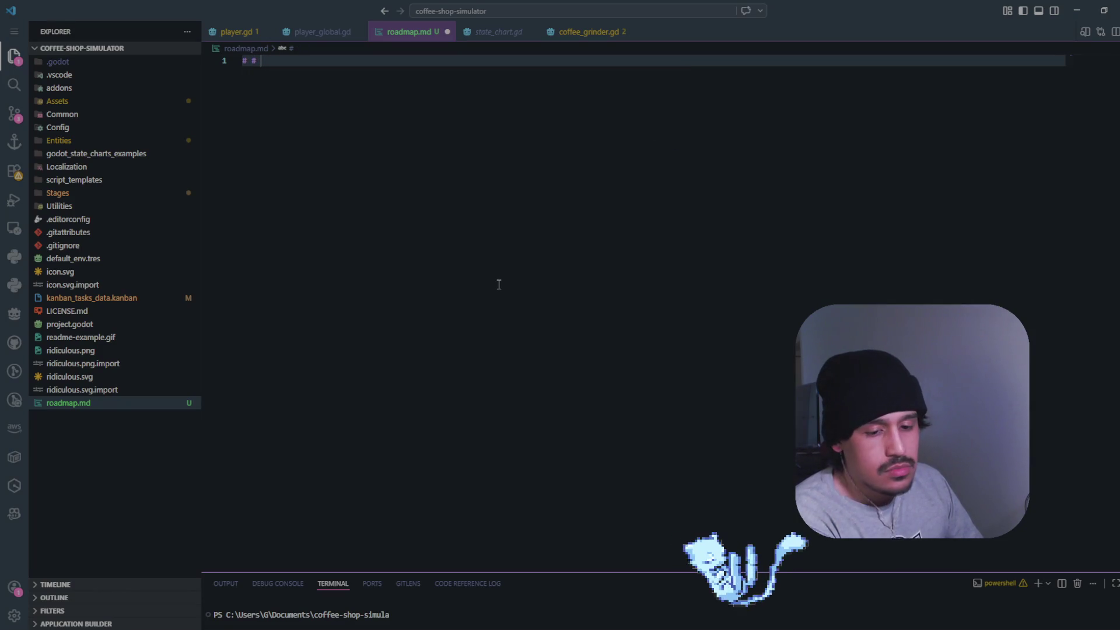
{"action": "key", "text": "BackSpace"}
{"action": "key", "text": "BackSpace"}
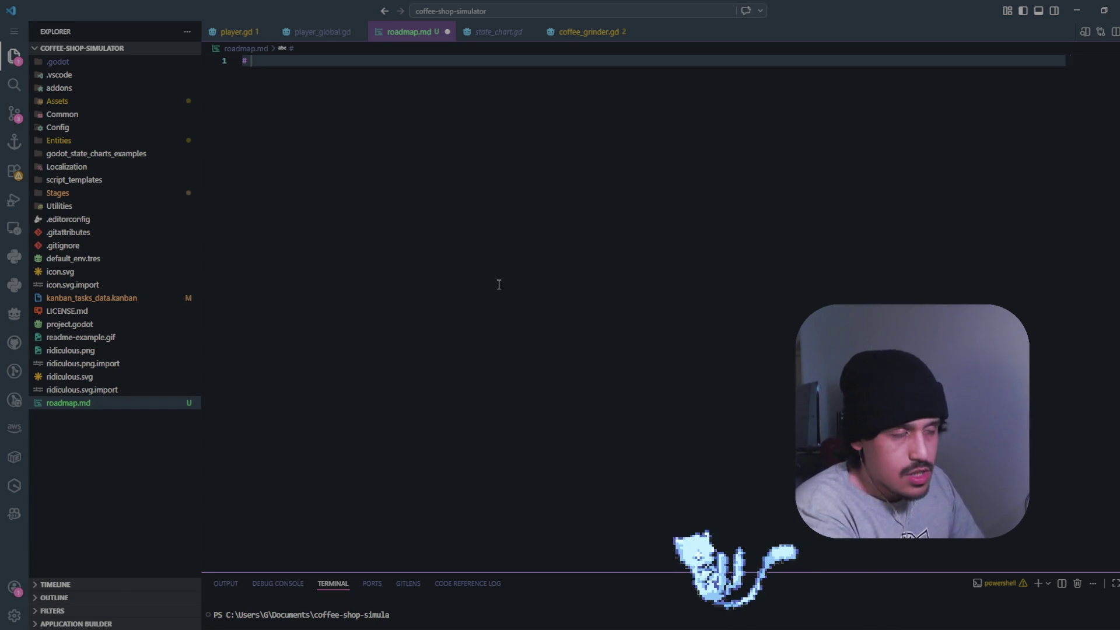
{"action": "type", "text": "Release Roadmap "}
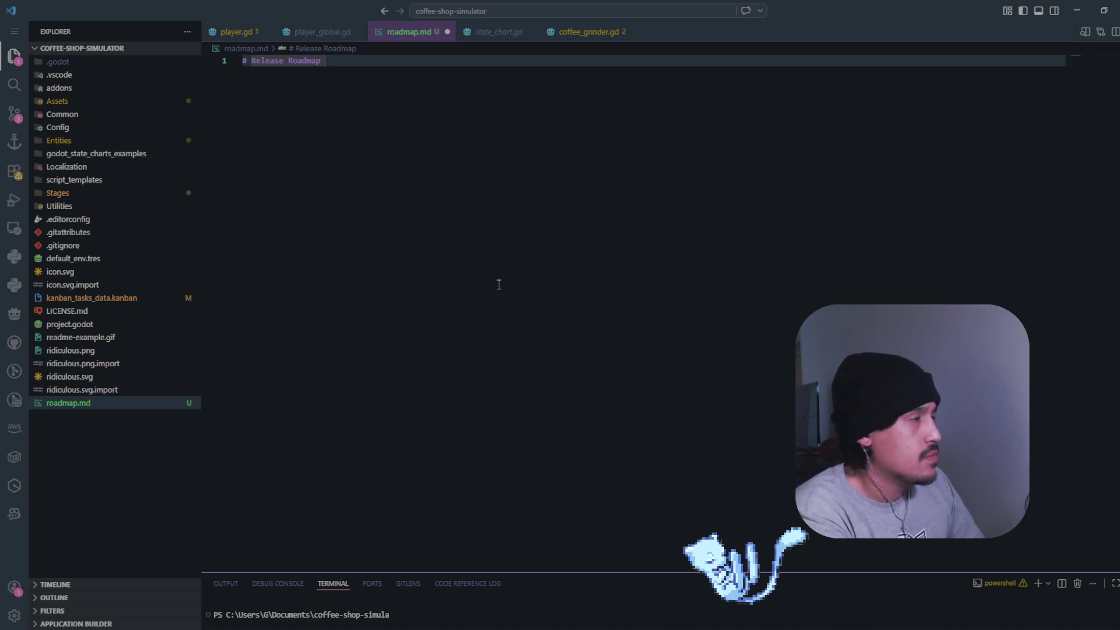
{"action": "type", "text": "- "}
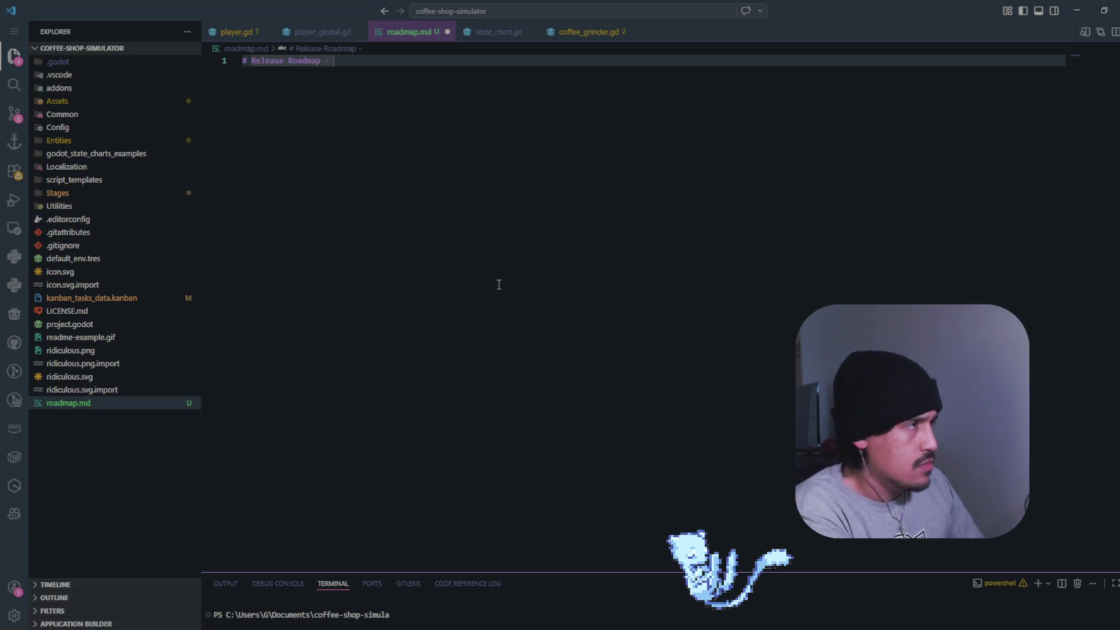
{"action": "type", "text": "Time till"}
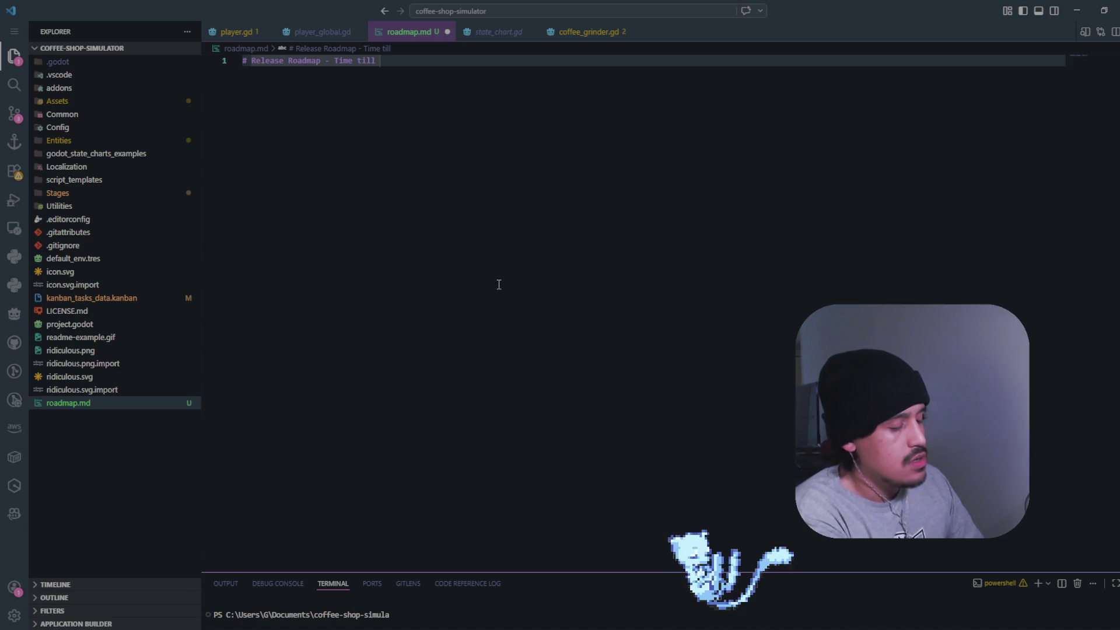
{"action": "type", "text": "beta acc"}
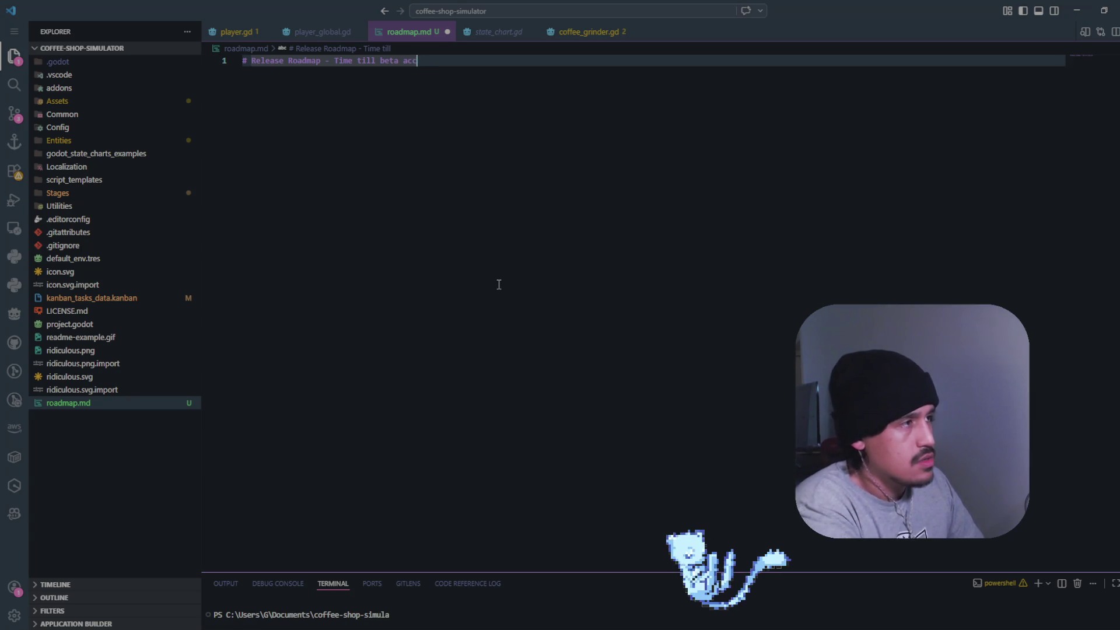
{"action": "type", "text": "ess."}
{"action": "key", "text": "Return"}
{"action": "key", "text": "Return"}
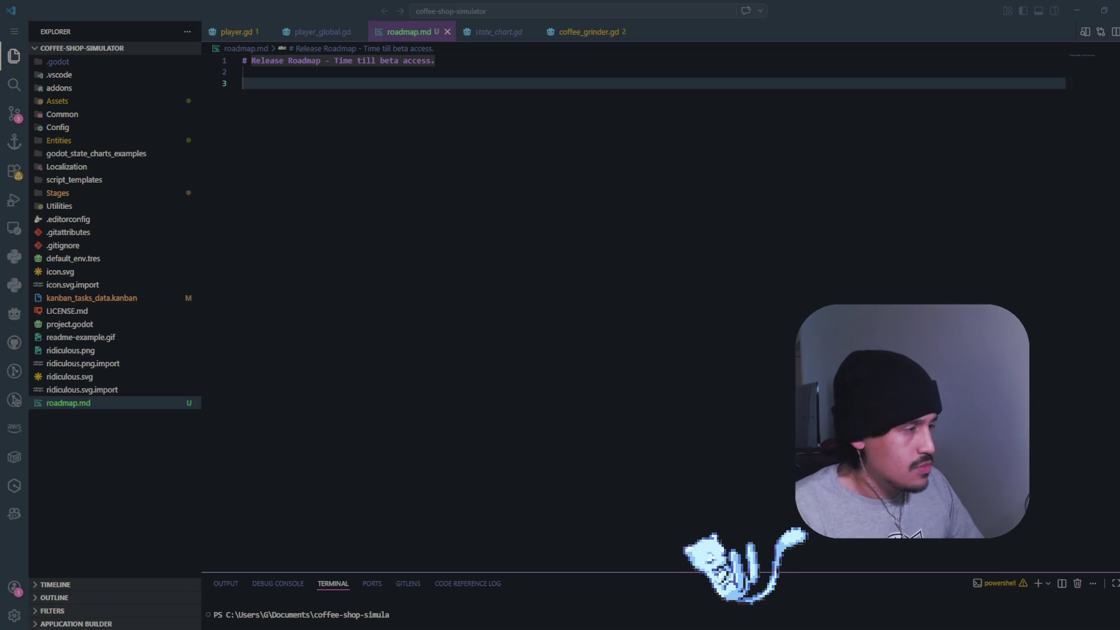
Add the second-level heading '## Pre Production - NOW' below the title
{"action": "left_click", "coordinate": [470, 62]}
{"action": "left_click", "coordinate": [478, 84]}
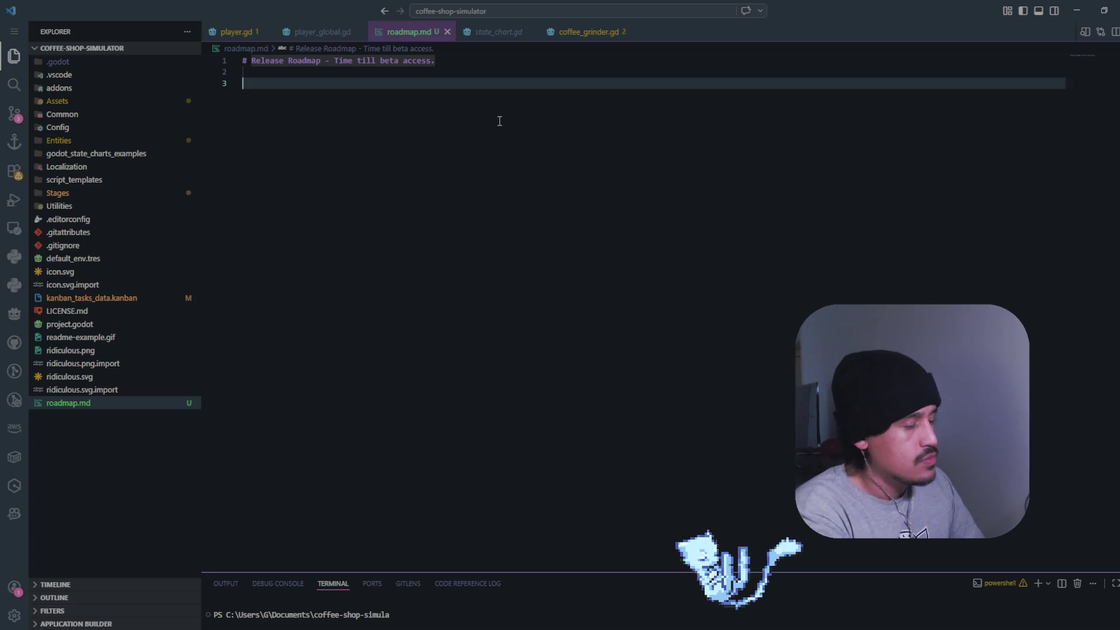
{"action": "type", "text": "#"}
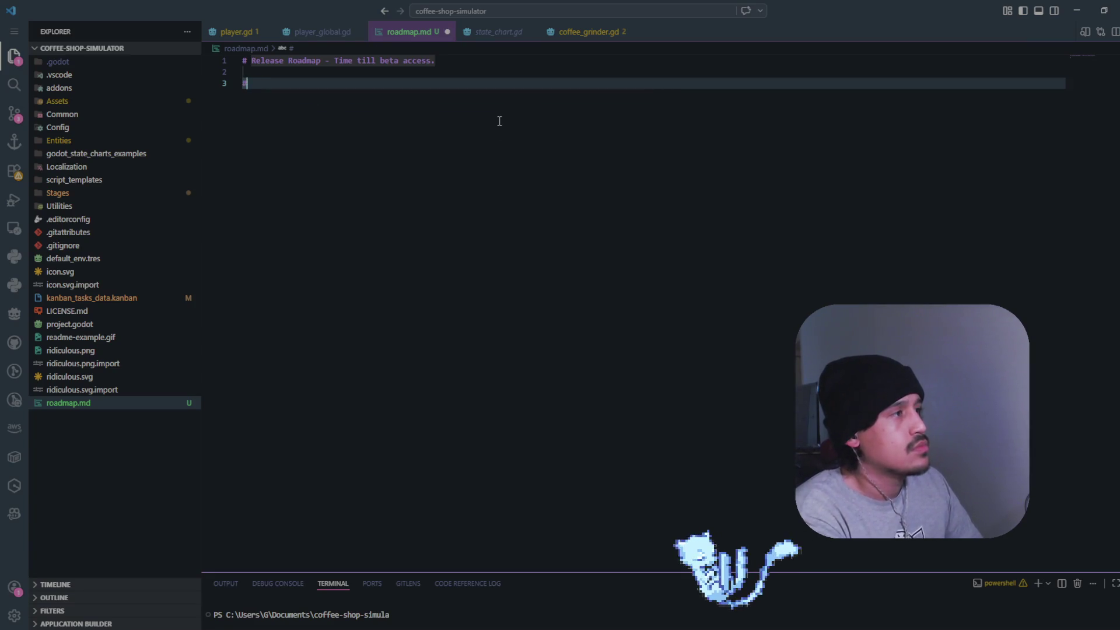
{"action": "key", "text": "ctrl+space"}
{"action": "type", "text": "h"}
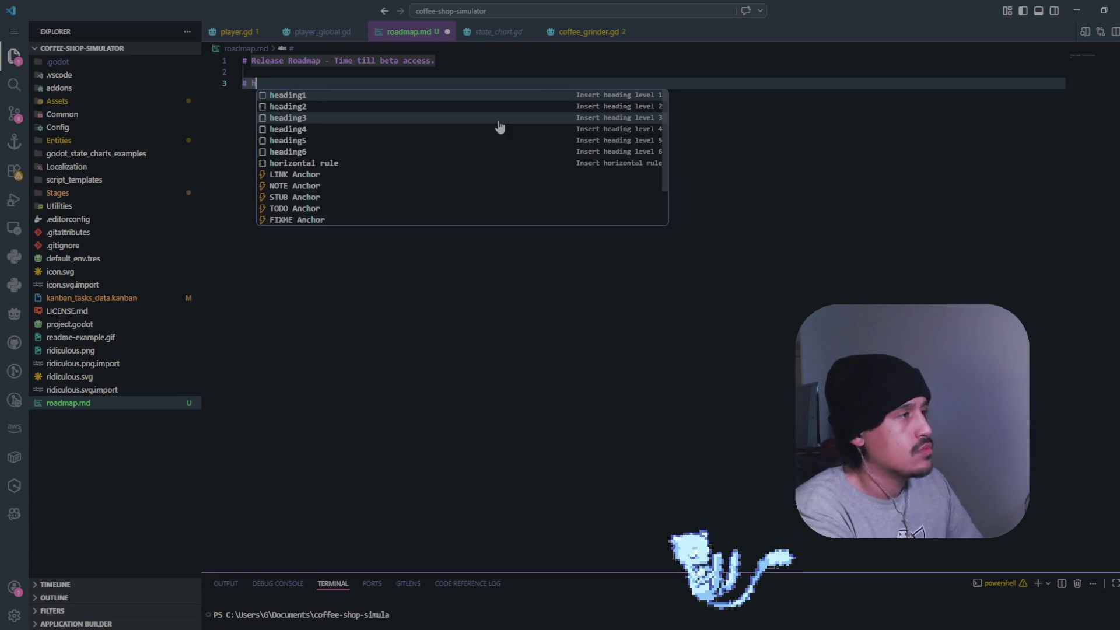
{"action": "key", "text": "Down"}
{"action": "key", "text": "Return"}
{"action": "key", "text": "BackSpace"}
{"action": "key", "text": "BackSpace"}
{"action": "key", "text": "BackSpace"}
{"action": "type", "text": "#"}
{"action": "key", "text": "ctrl+space"}
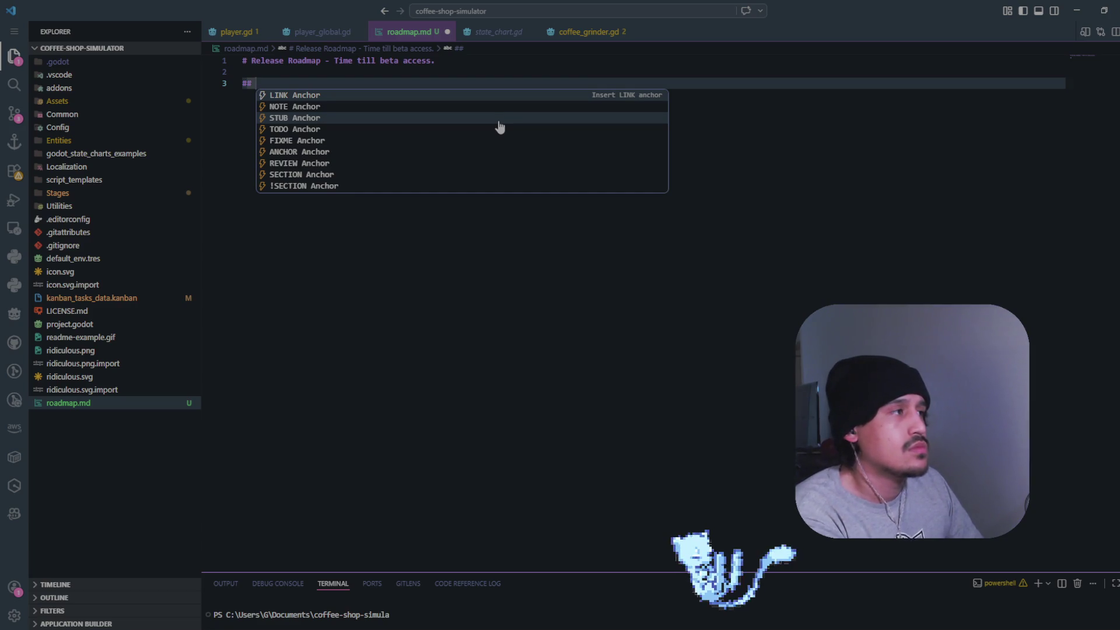
{"action": "type", "text": "Pre Production - NOW"}
{"action": "key", "text": "Return"}
{"action": "key", "text": "Return"}
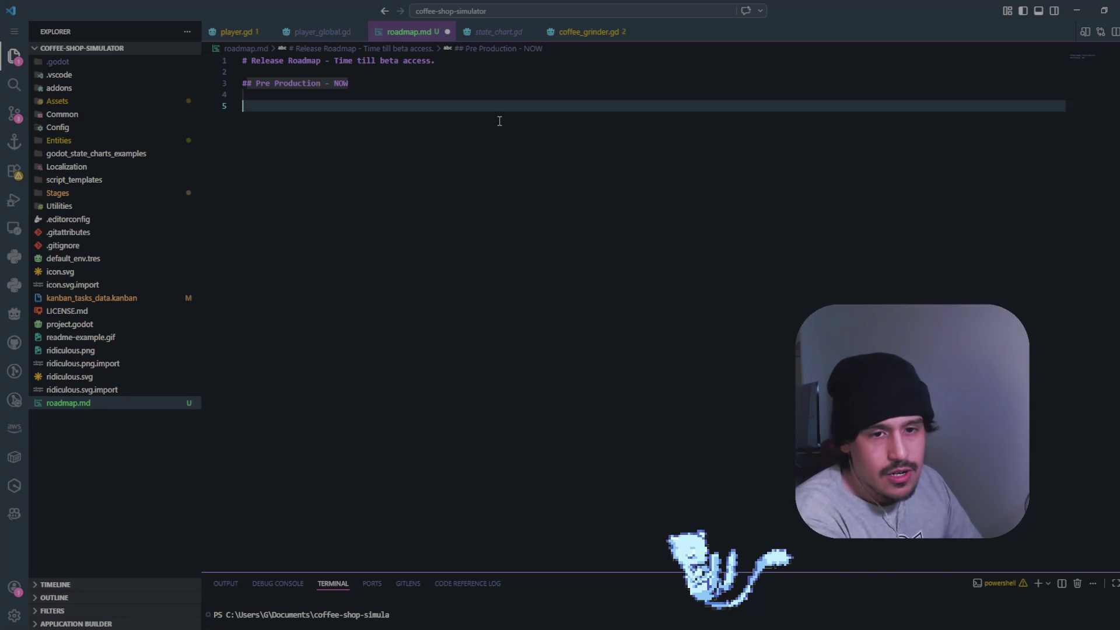
{"action": "type", "text": "###"}
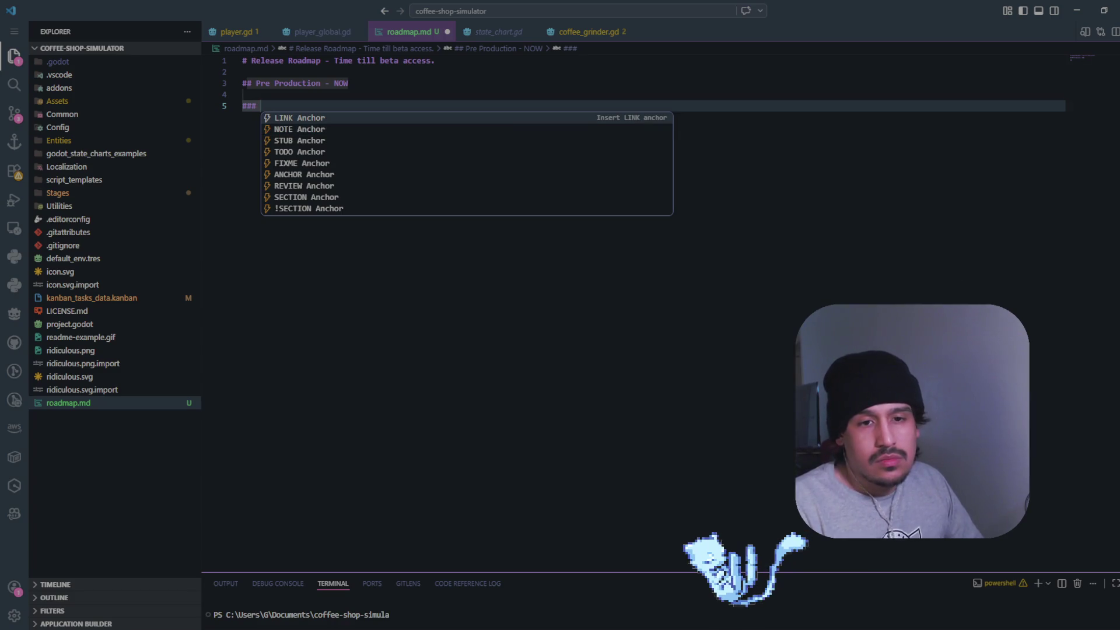
Name the third-level subsection 'Game Loop'
{"action": "type", "text": "Gam"}
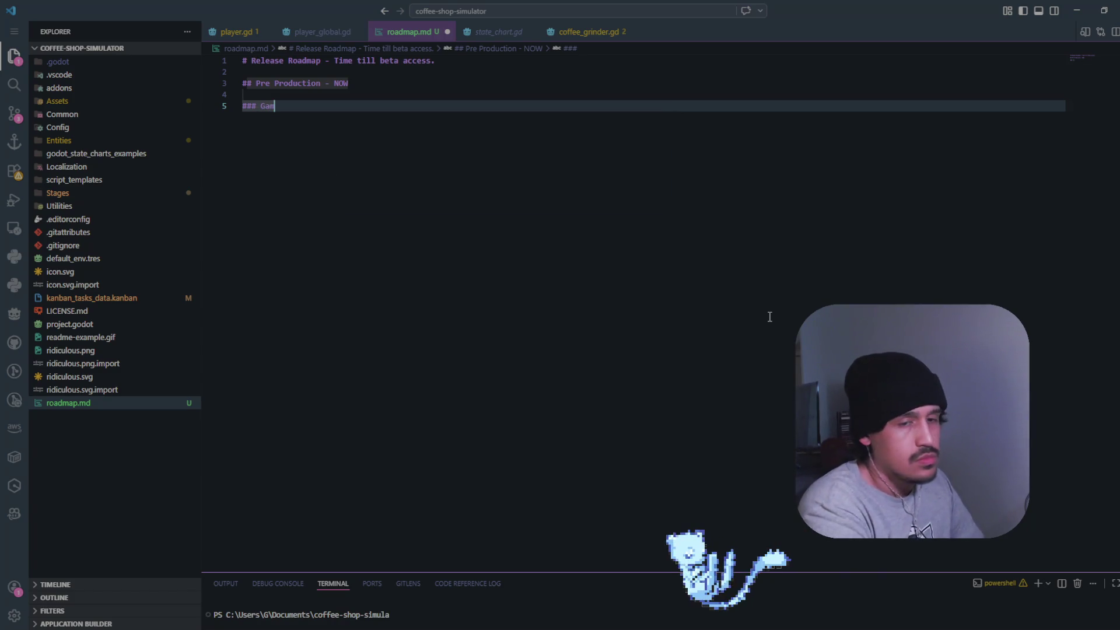
{"action": "type", "text": "e Loc"}
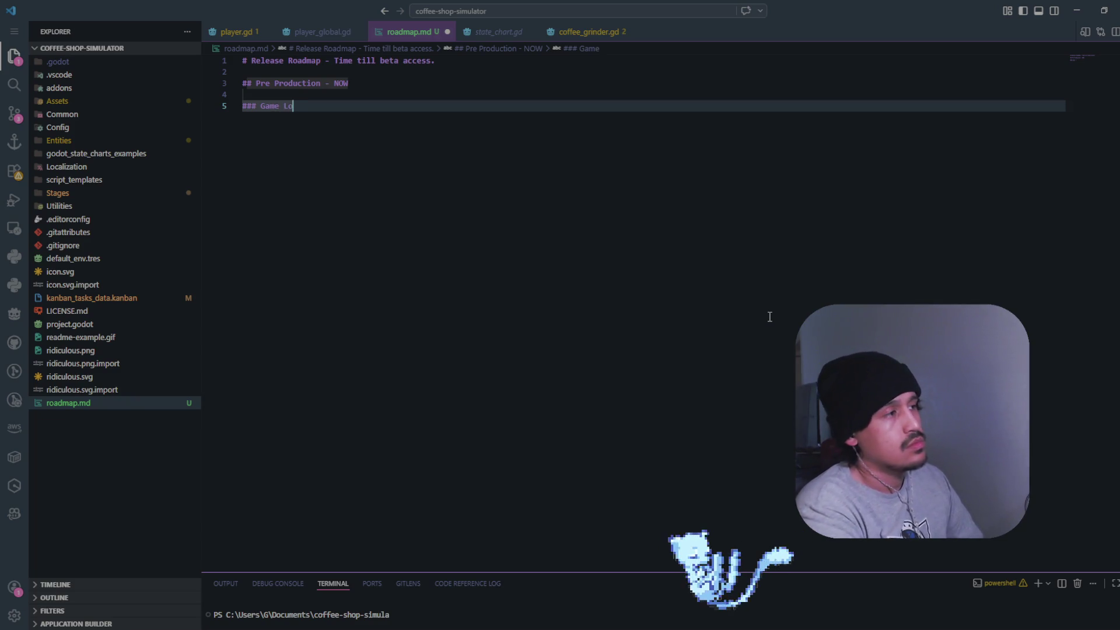
{"action": "type", "text": "p"}
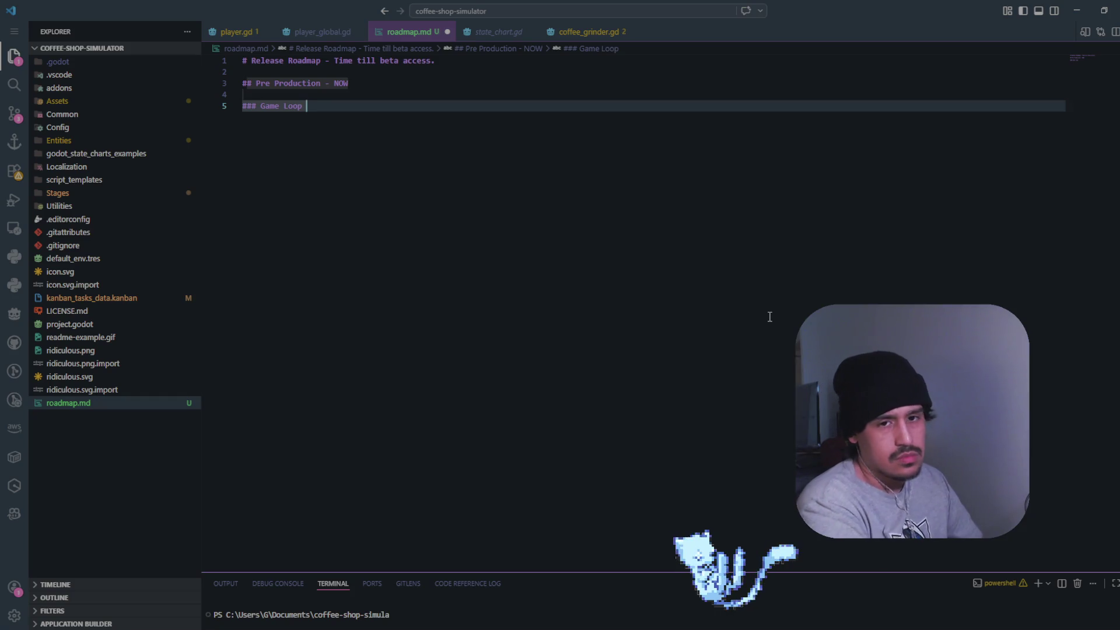
{"action": "key", "text": "BackSpace"}
{"action": "key", "text": "BackSpace"}
{"action": "key", "text": "BackSpace"}
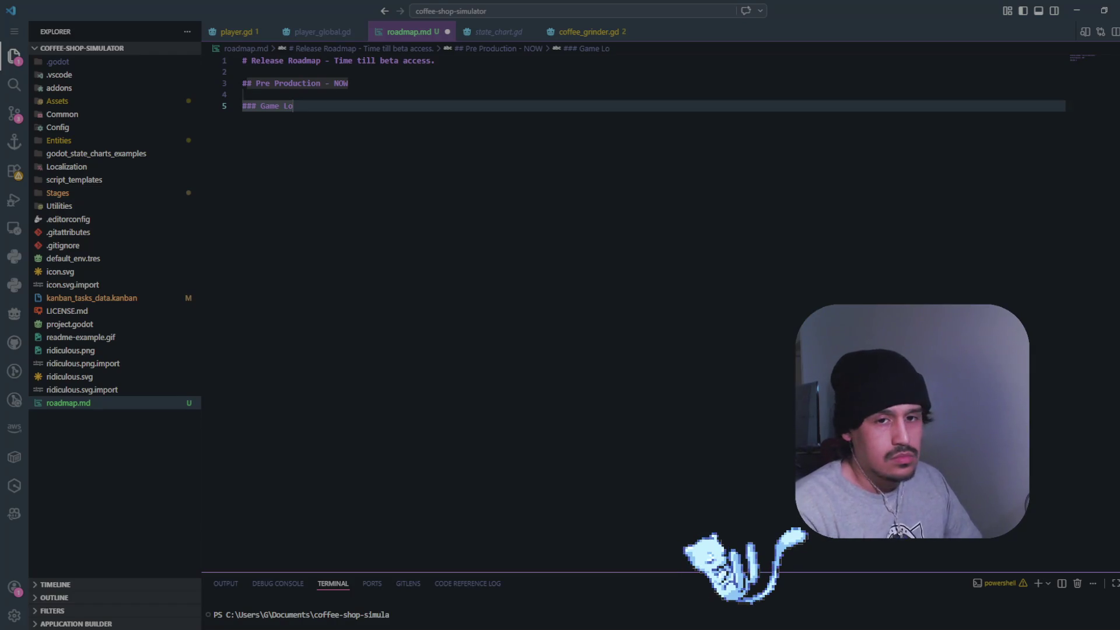
{"action": "type", "text": "op"}
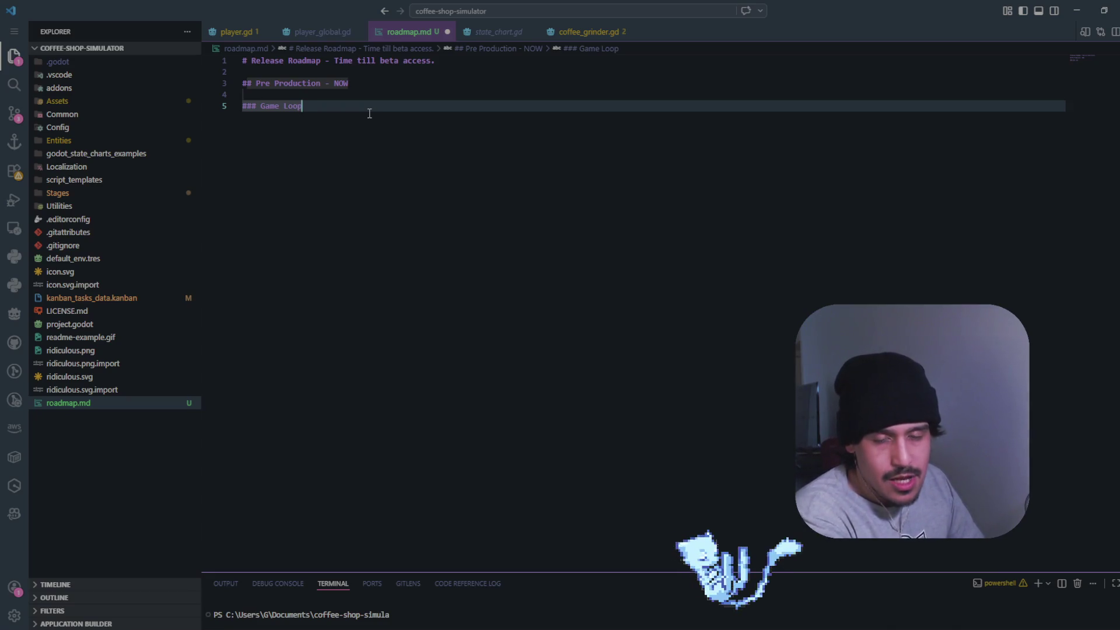
{"action": "key", "text": "Return"}
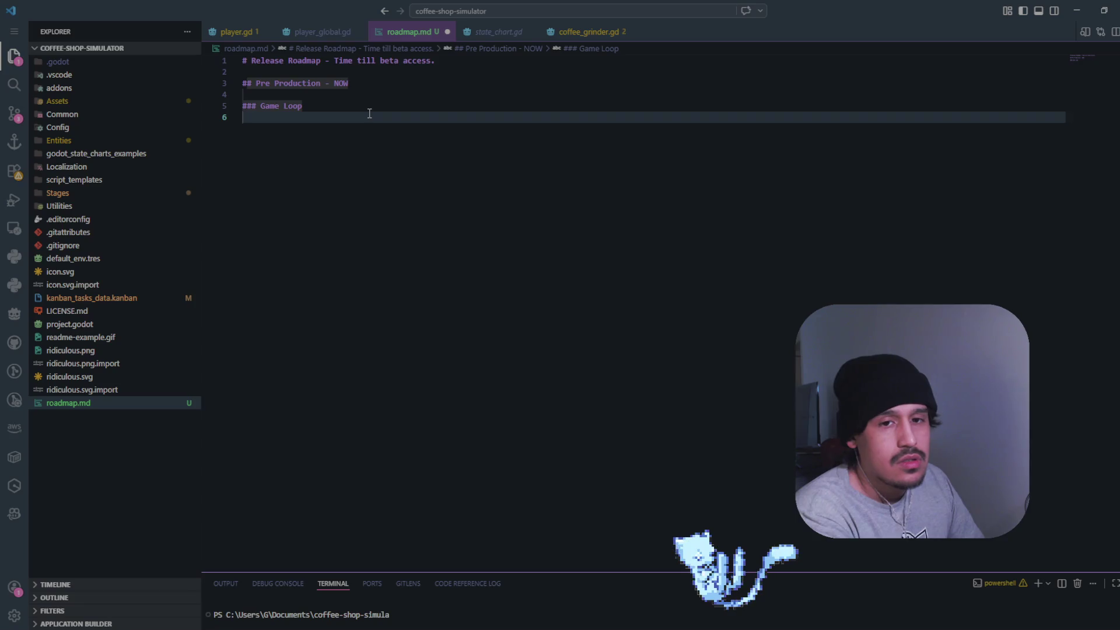
{"action": "key", "text": "Return"}
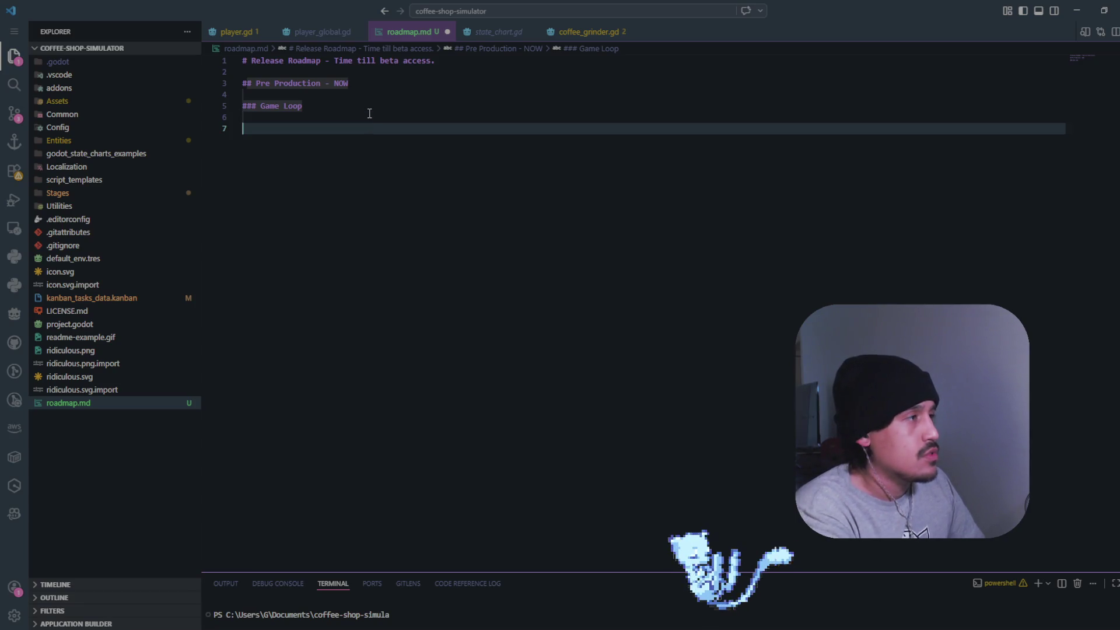
Write the indented loop: Take Orders, Prepare Drinks, Serve, Earn Money, Upgrade Shop, Maintain Shop, Repeat
{"action": "key", "text": "Tab"}
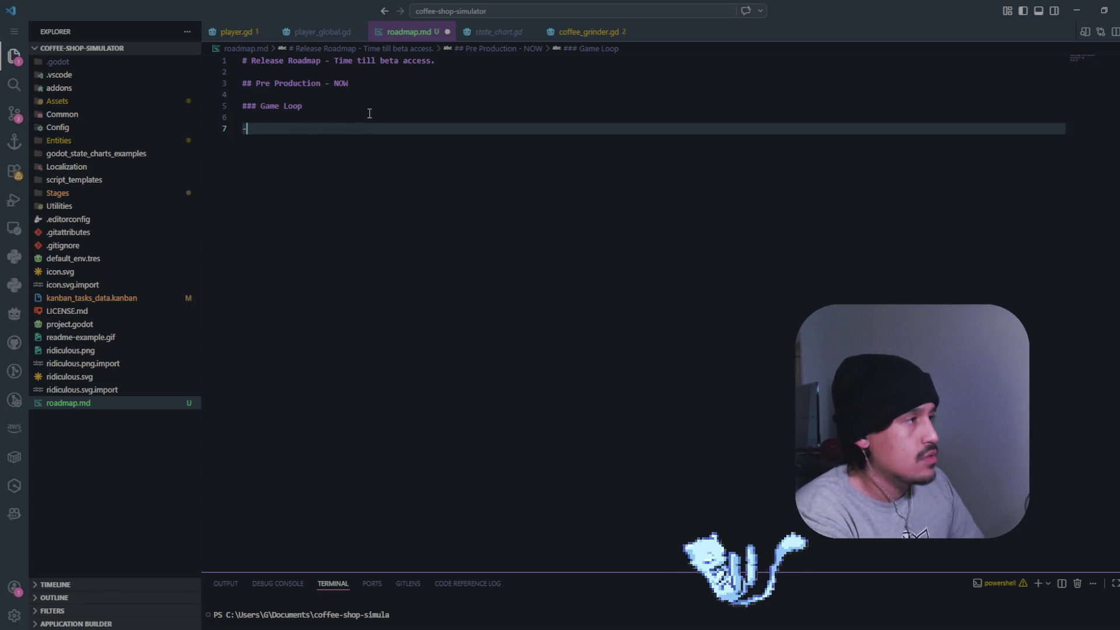
{"action": "type", "text": "- Take Order"}
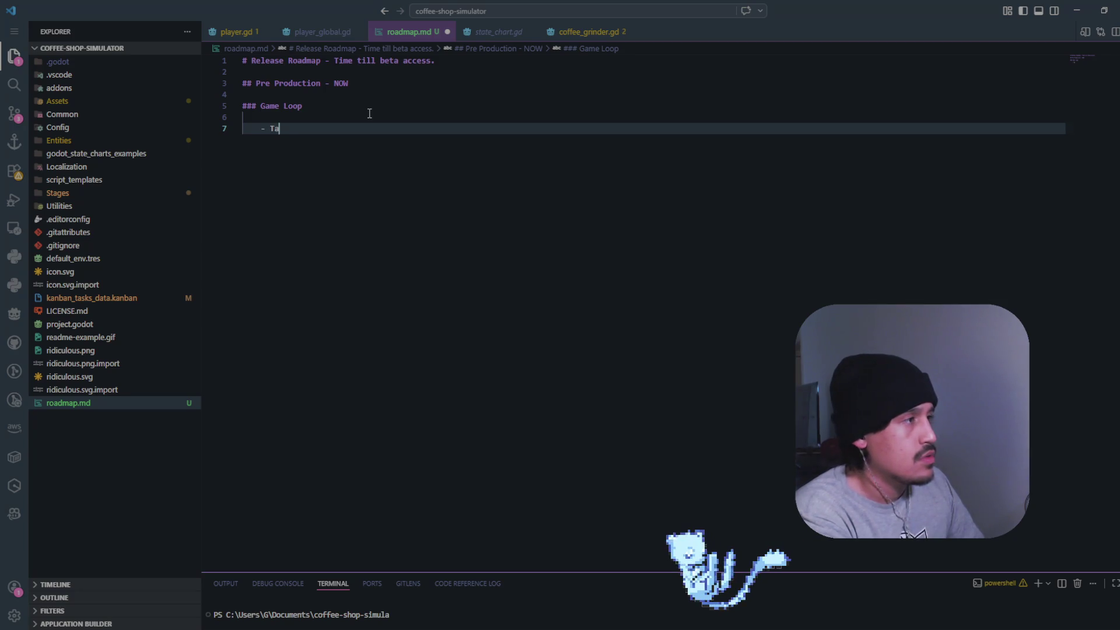
{"action": "type", "text": "s ->"}
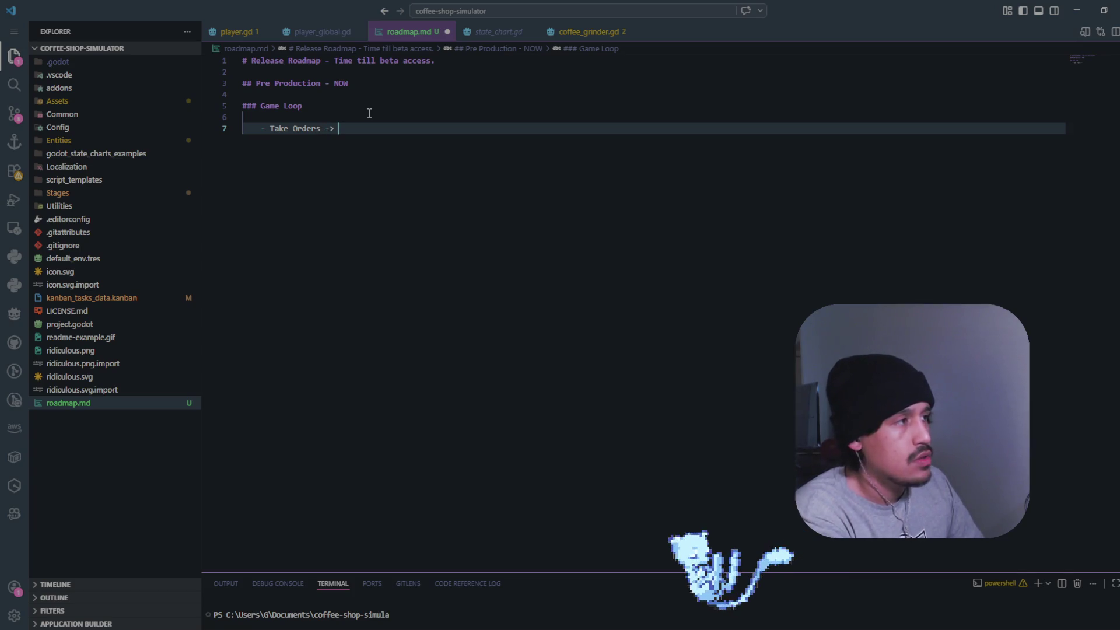
{"action": "key", "text": "ctrl+Left"}
{"action": "key", "text": "ctrl+Left"}
{"action": "key", "text": "ctrl+Left"}
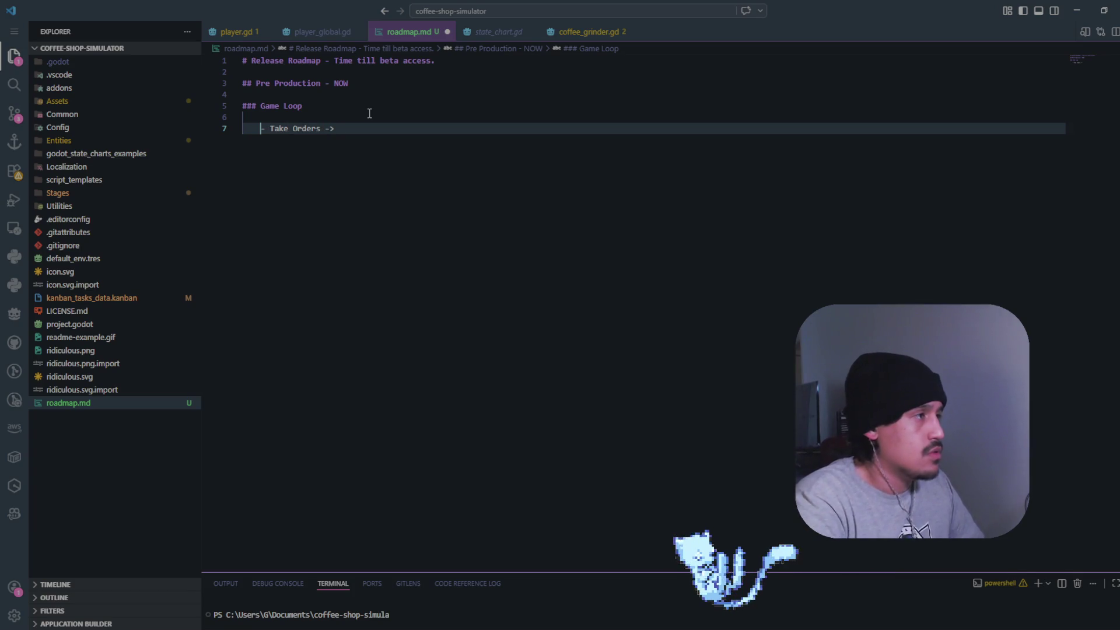
{"action": "key", "text": "ctrl+Right"}
{"action": "key", "text": "BackSpace"}
{"action": "key", "text": "BackSpace"}
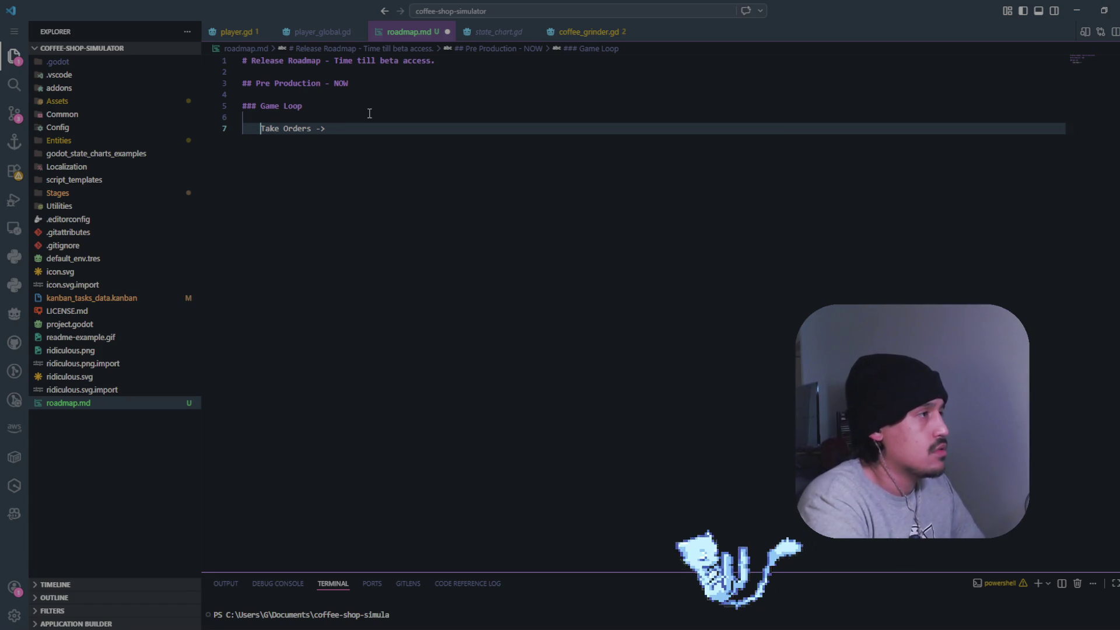
{"action": "key", "text": "ctrl+Right"}
{"action": "key", "text": "ctrl+Right"}
{"action": "key", "text": "ctrl+Right"}
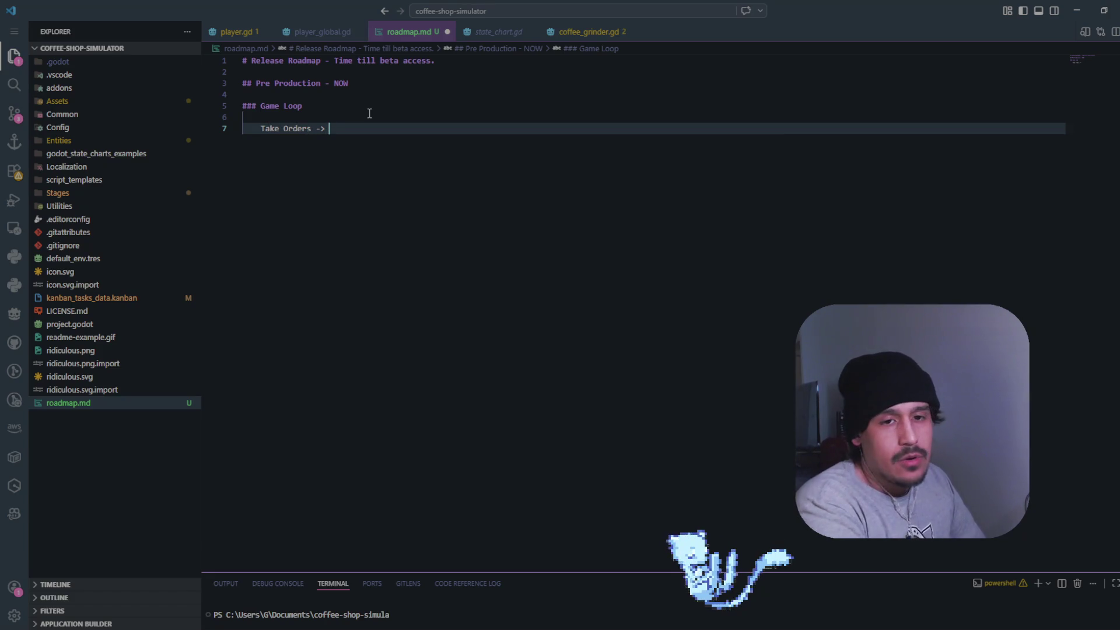
{"action": "type", "text": "prep"}
{"action": "key", "text": "BackSpace"}
{"action": "key", "text": "BackSpace"}
{"action": "key", "text": "BackSpace"}
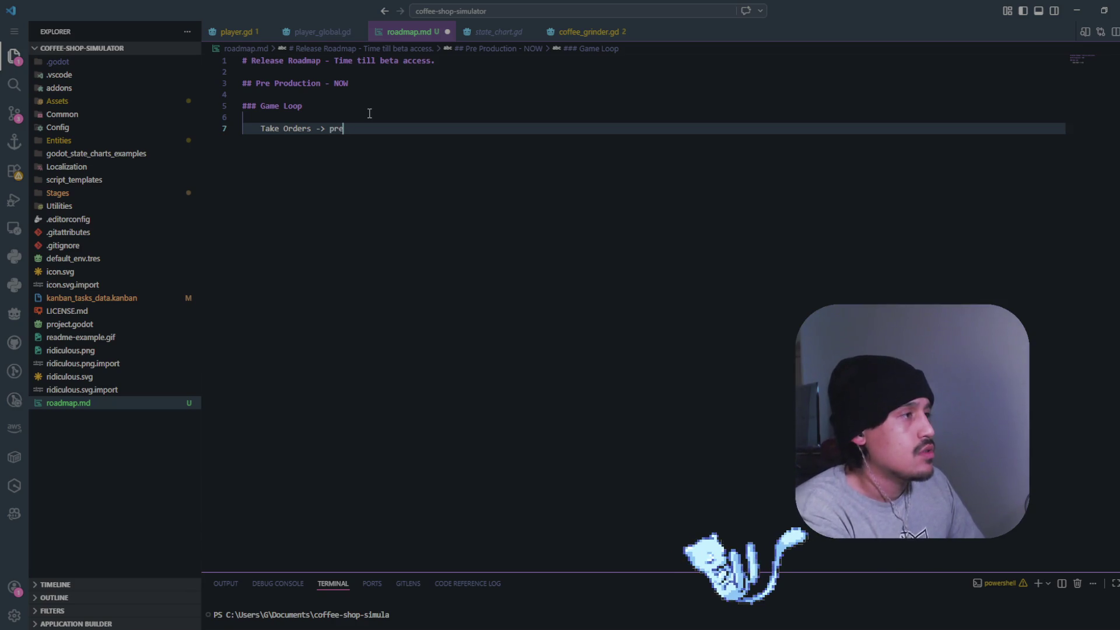
{"action": "key", "text": "BackSpace"}
{"action": "type", "text": "Prep"}
{"action": "key", "text": "BackSpace"}
{"action": "type", "text": "pea"}
{"action": "key", "text": "BackSpace"}
{"action": "key", "text": "BackSpace"}
{"action": "type", "text": "are Drin"}
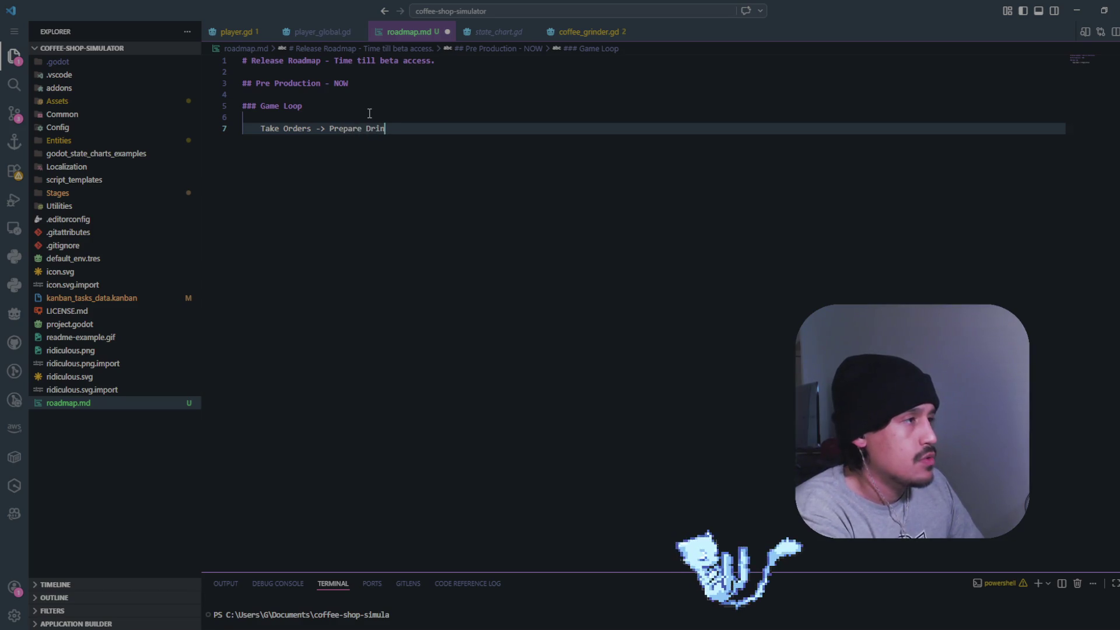
{"action": "type", "text": "kt -"}
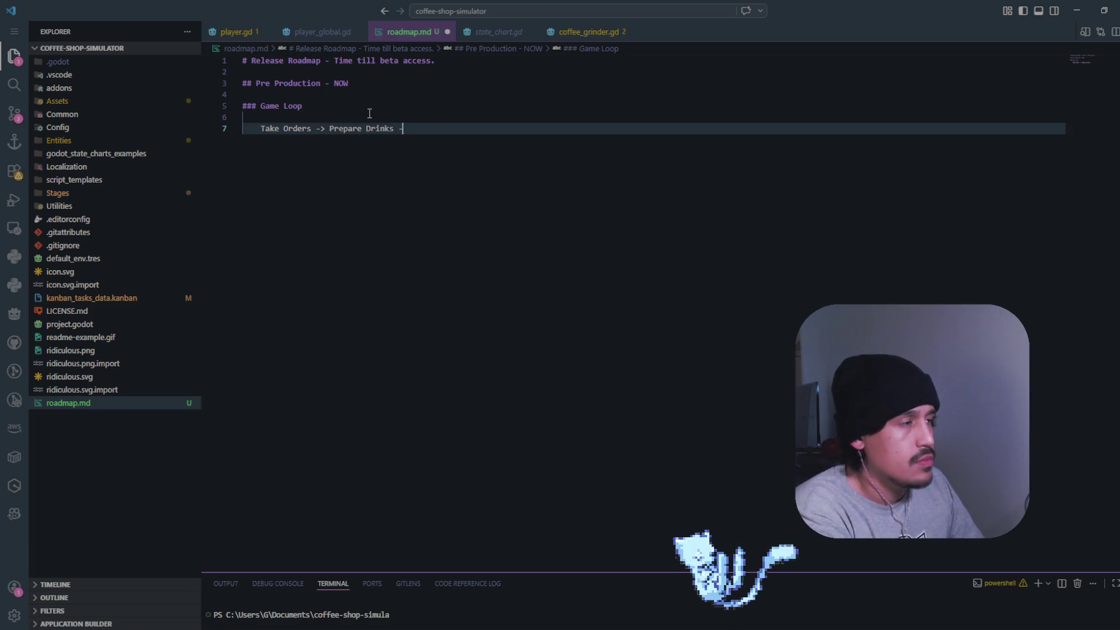
{"action": "type", "text": "> "}
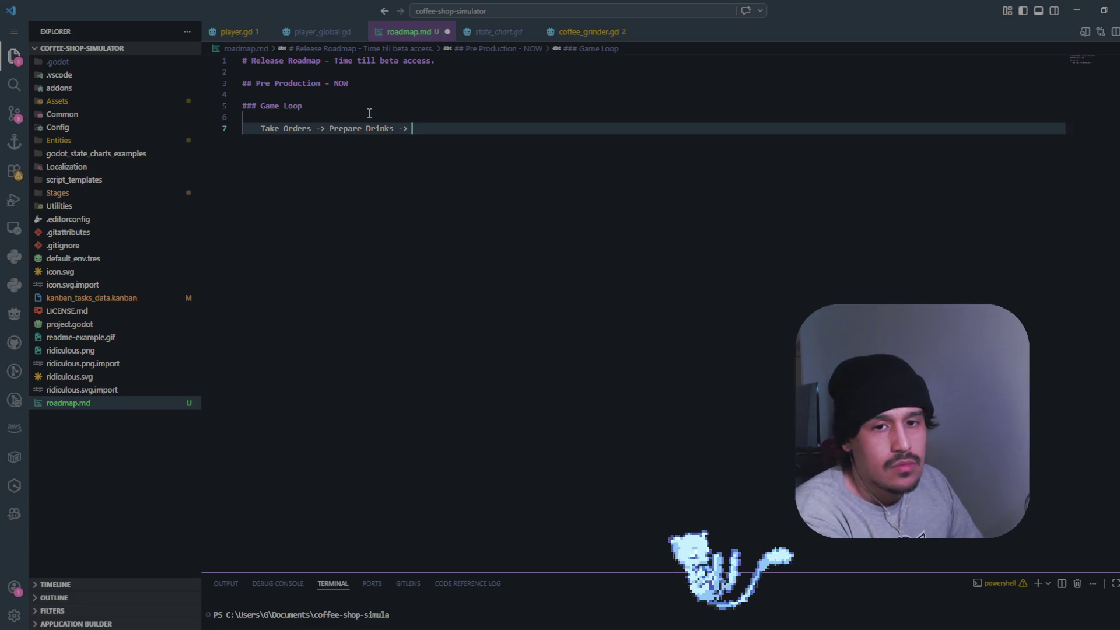
{"action": "type", "text": "Serve "}
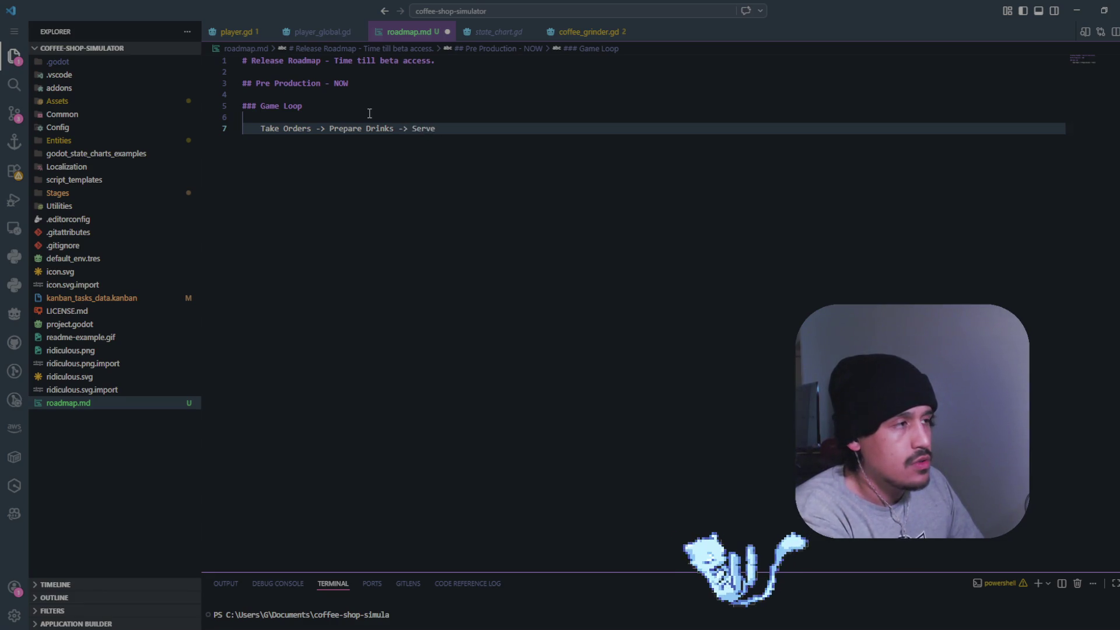
{"action": "type", "text": "->"}
{"action": "type", "text": " Eart "}
{"action": "type", "text": "Money"}
{"action": "type", "text": "-"}
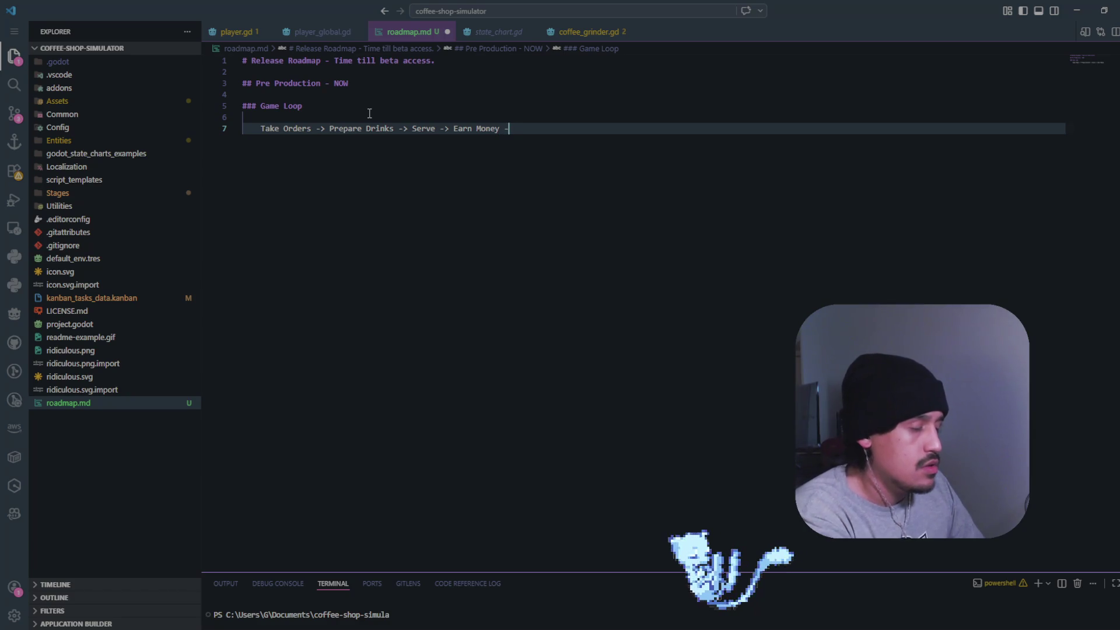
{"action": "type", "text": "> Upgrade"}
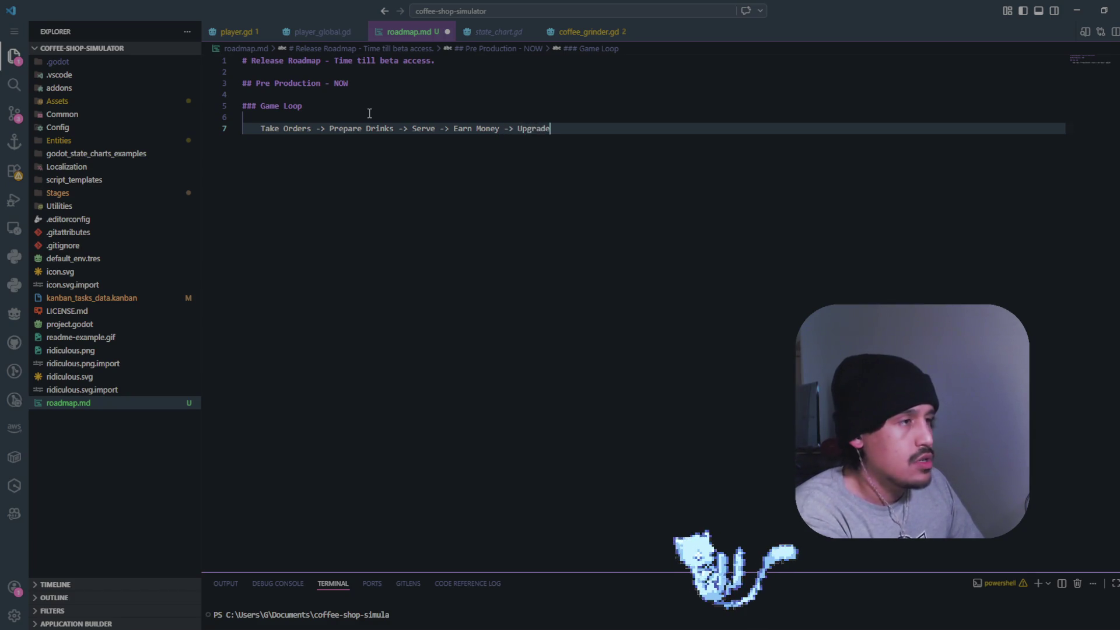
{"action": "type", "text": "Shop -> Maintain Sh"}
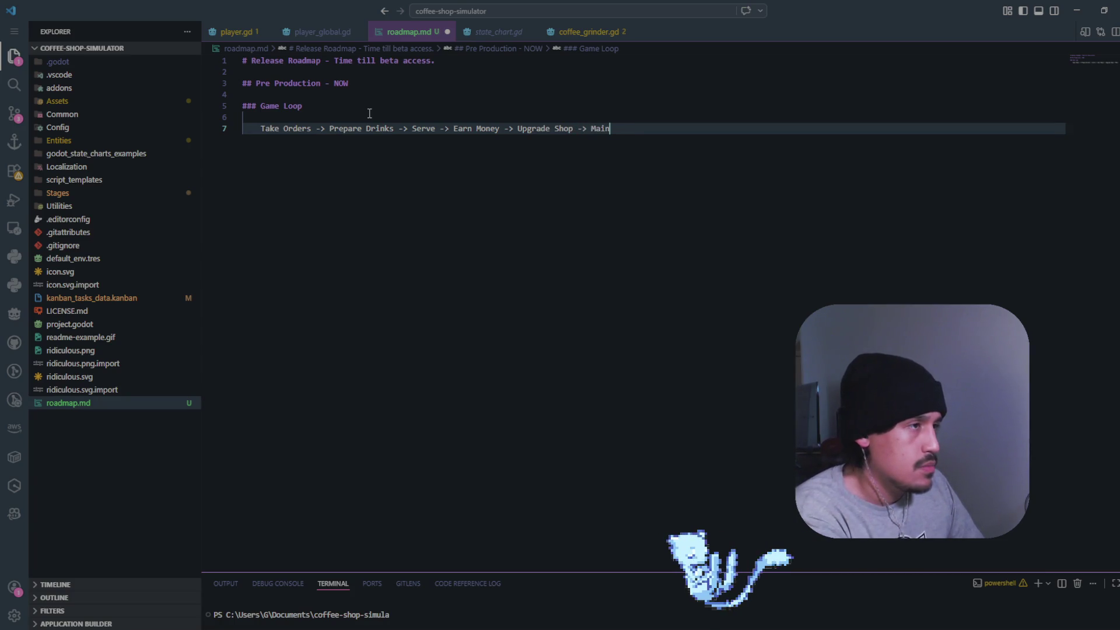
{"action": "type", "text": "op -"}
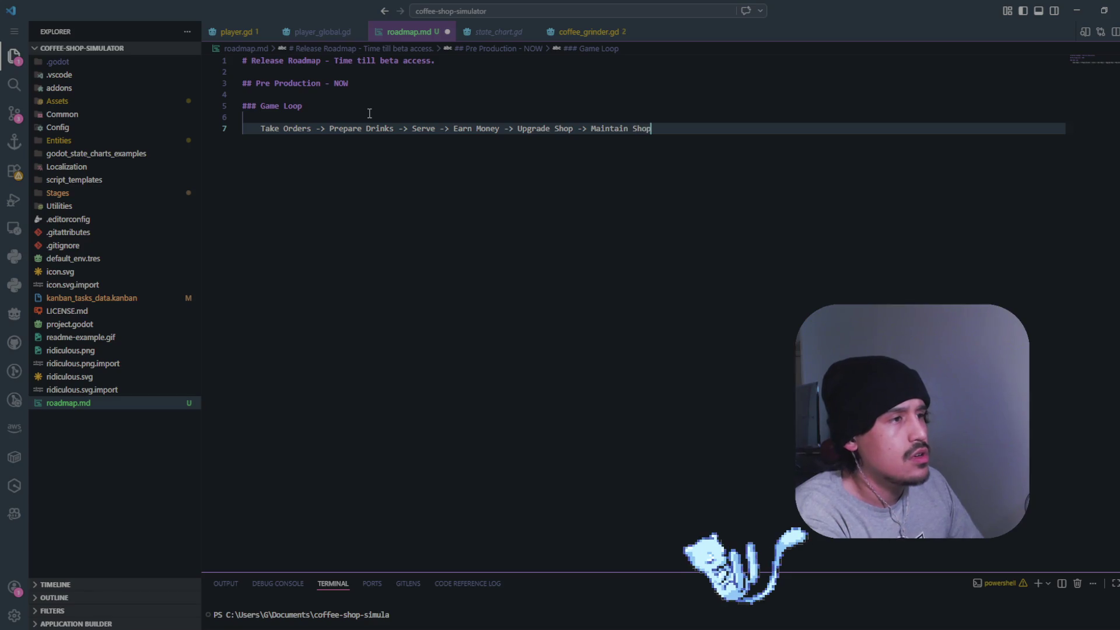
{"action": "type", "text": "> Repeat"}
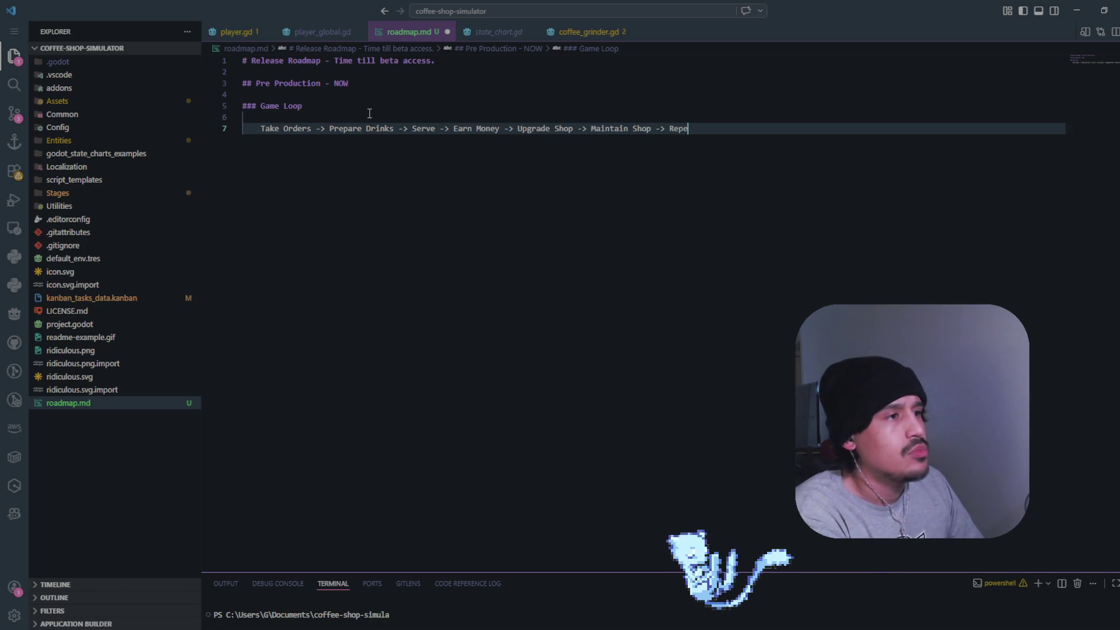
{"action": "key", "text": "Return"}
{"action": "key", "text": "Return"}
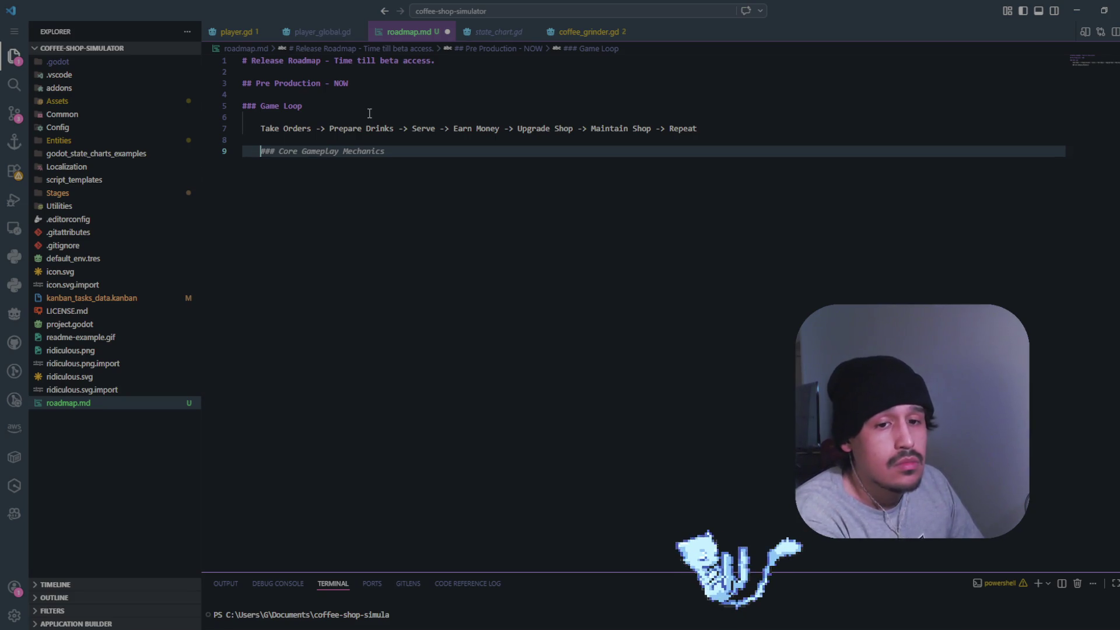
{"action": "type", "text": "### Mu"}
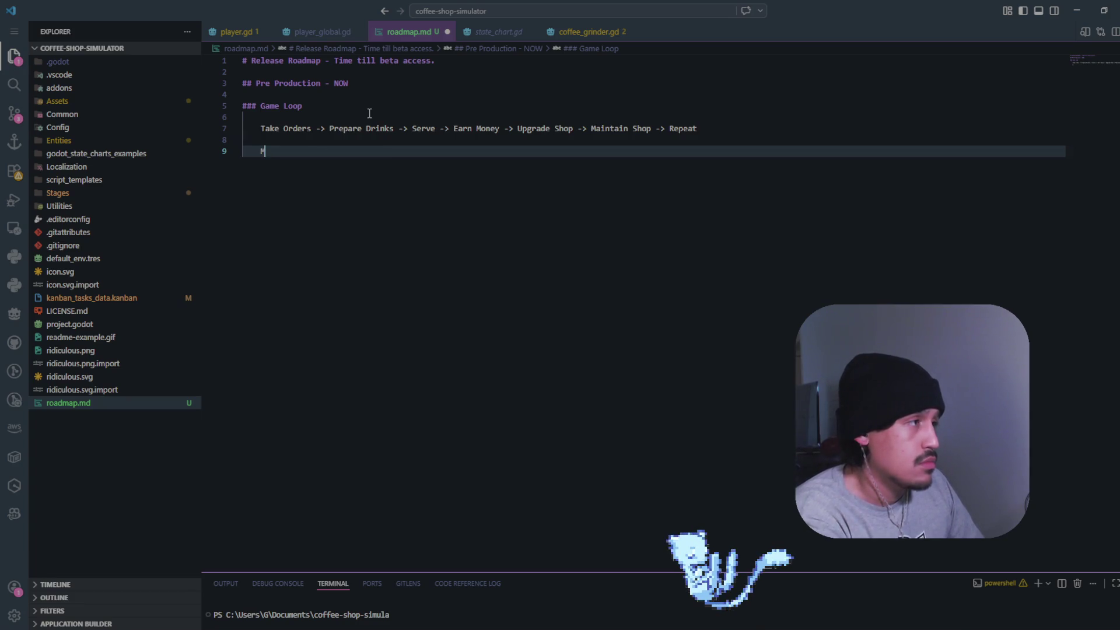
Add a '### Multiplayer Types' heading with the entry 'Co-op (Run cafe Together)'
{"action": "key", "text": "BackSpace"}
{"action": "key", "text": "BackSpace"}
{"action": "key", "text": "BackSpace"}
{"action": "key", "text": "Return"}
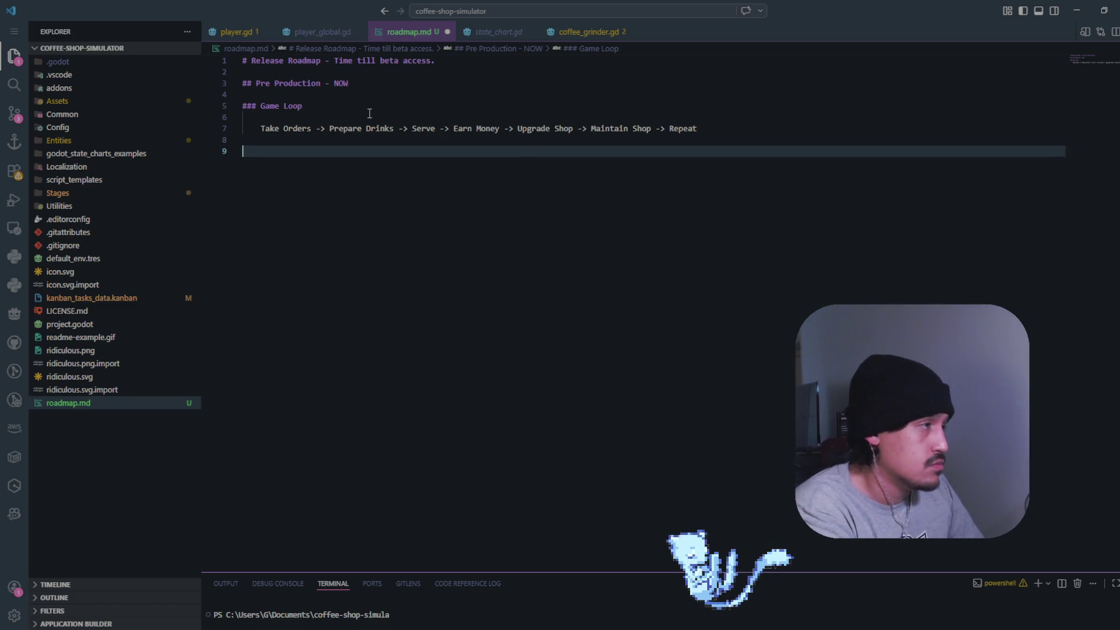
{"action": "type", "text": "### Multiplayer"}
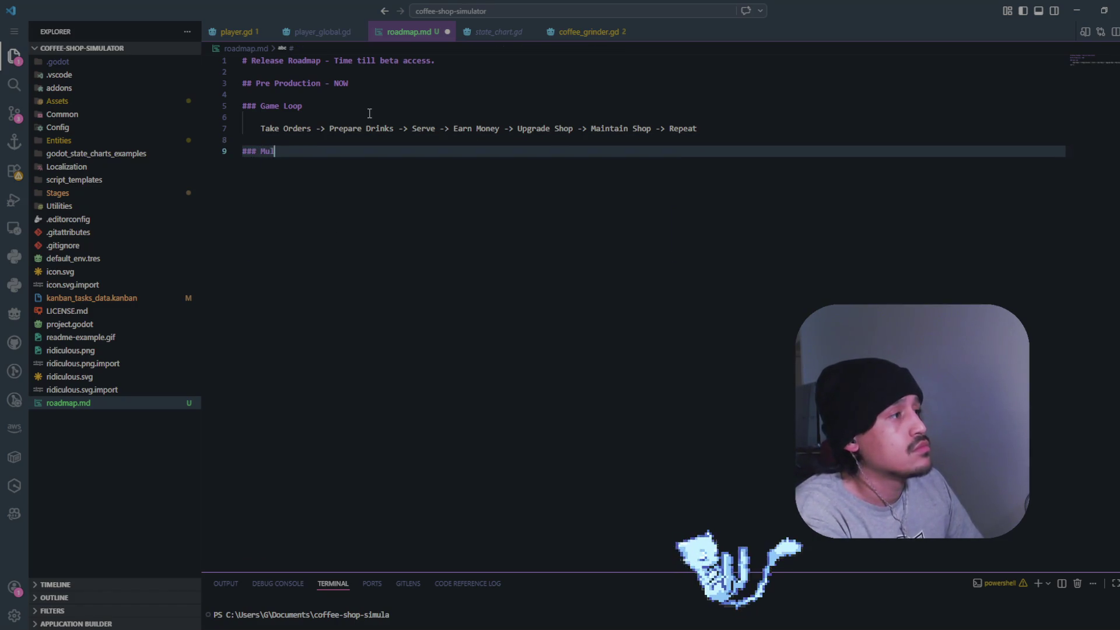
{"action": "type", "text": " Types:"}
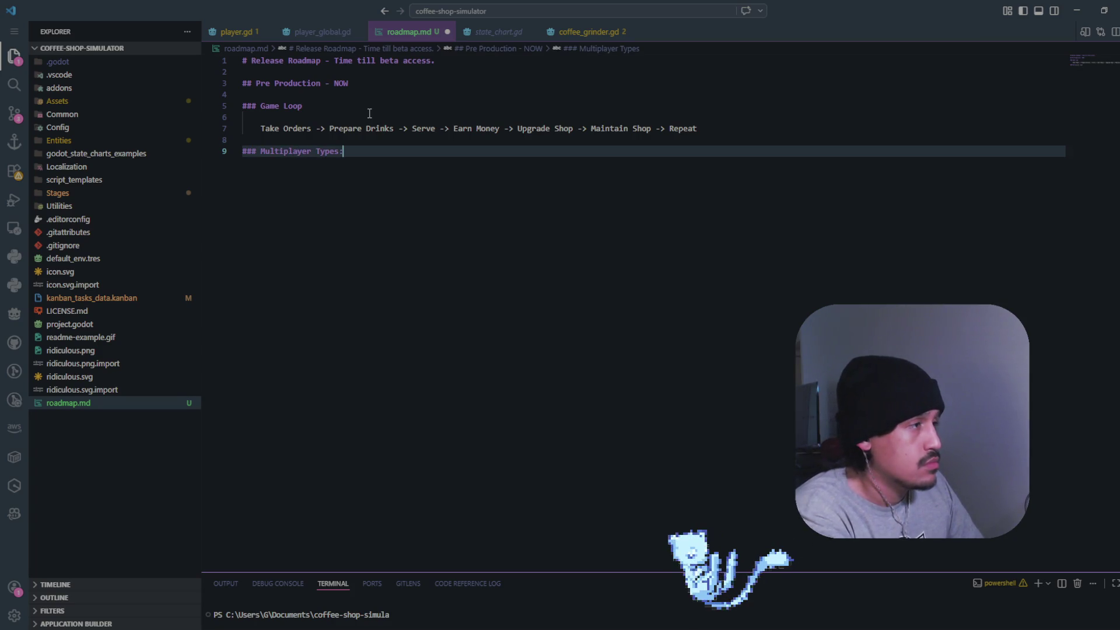
{"action": "key", "text": "Return"}
{"action": "key", "text": "Tab"}
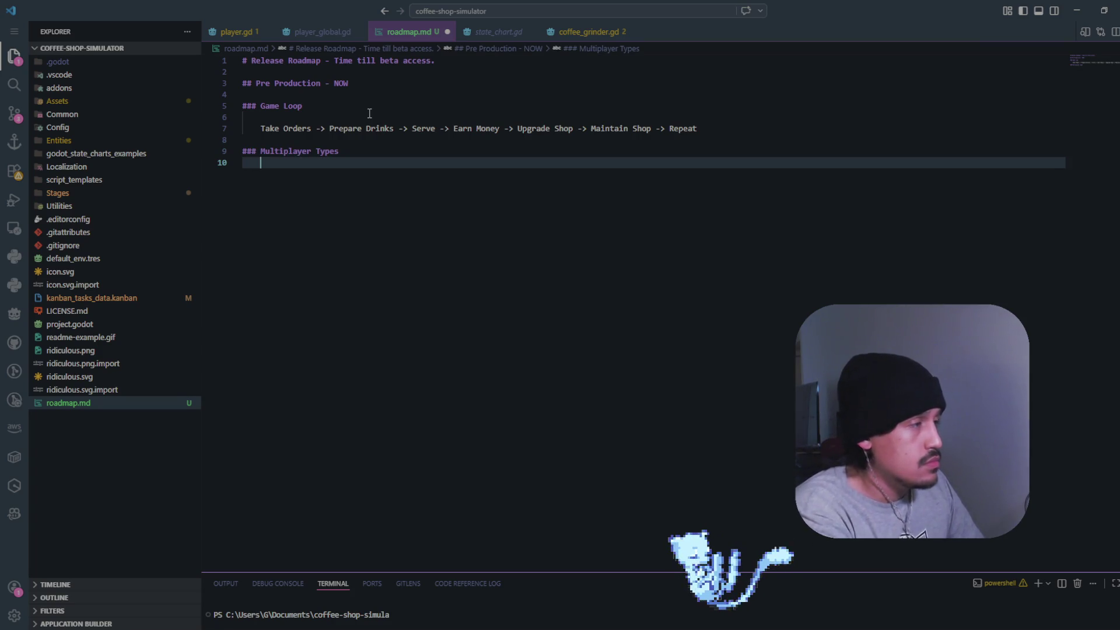
{"action": "key", "text": "Return"}
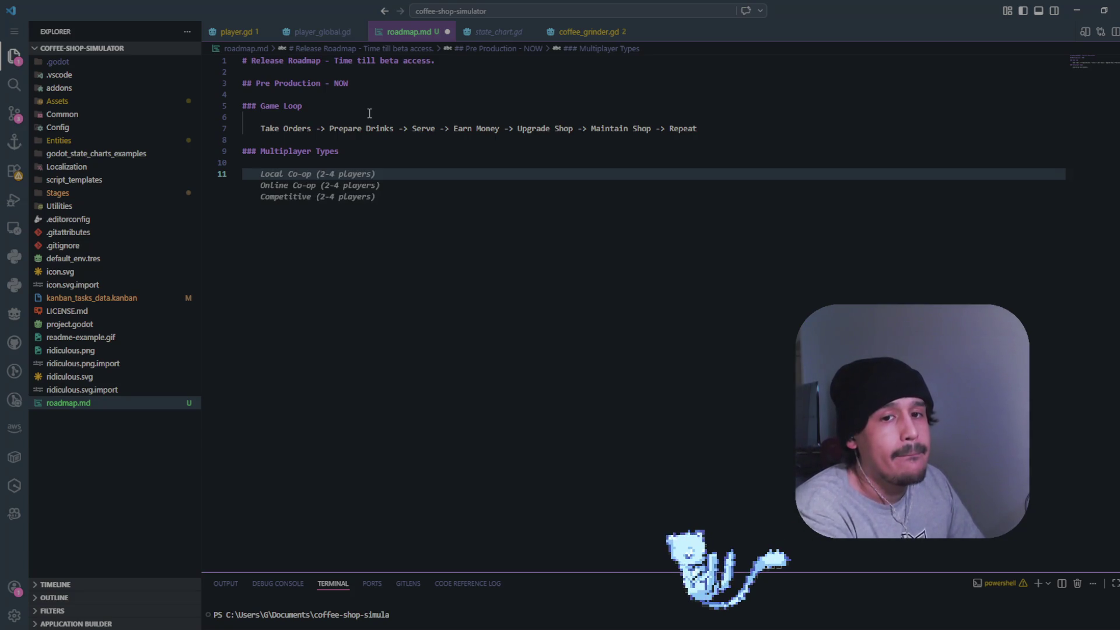
{"action": "type", "text": "Co-"}
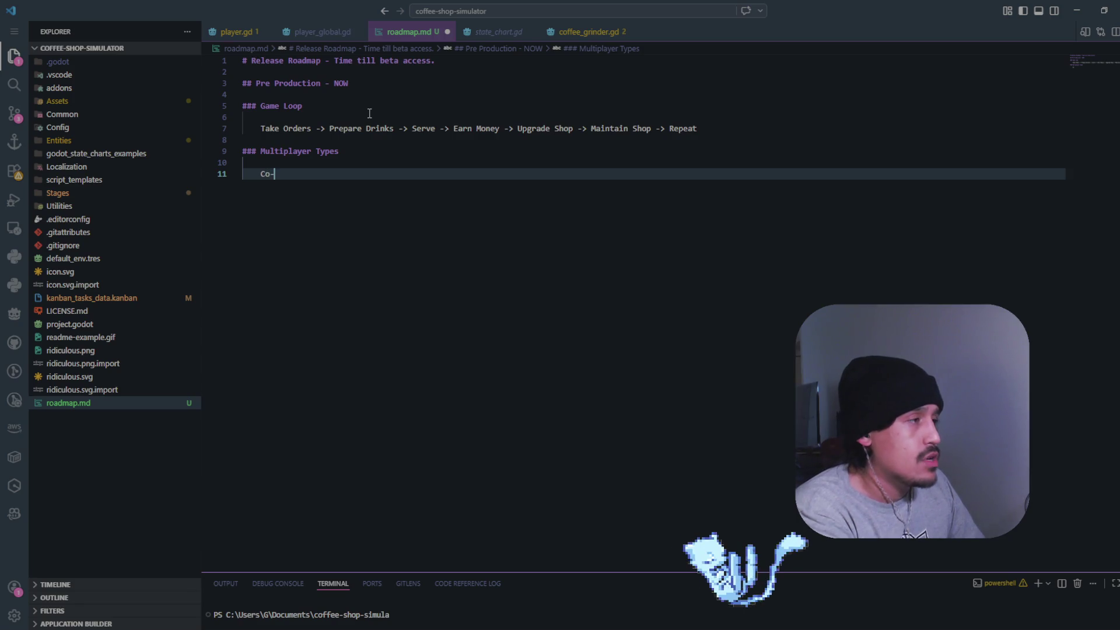
{"action": "type", "text": "op (Run cafe"}
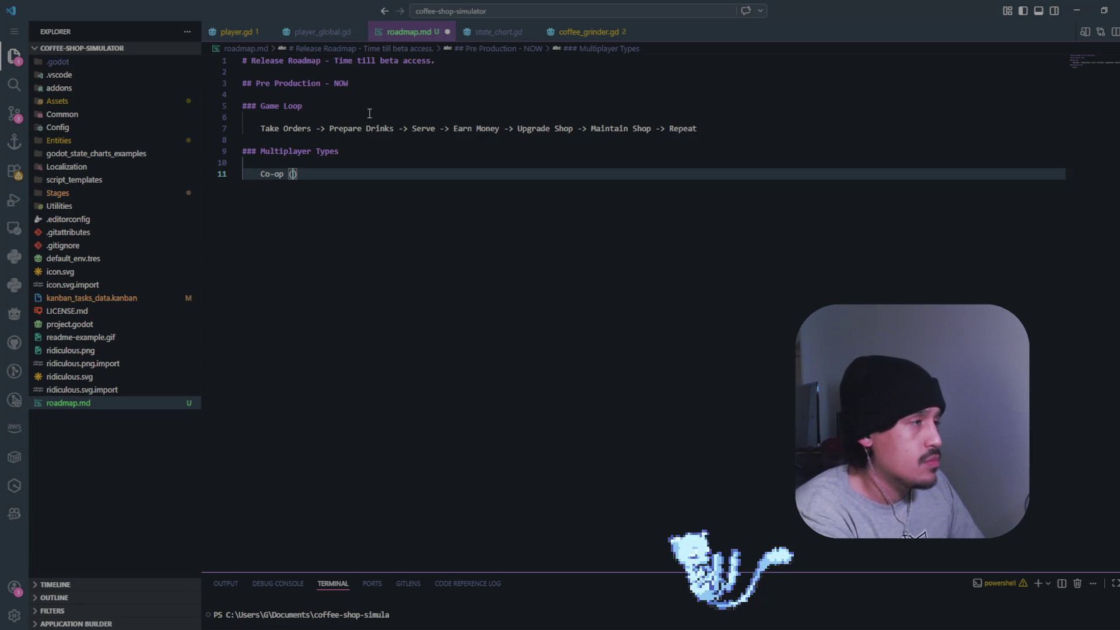
{"action": "type", "text": " Together"}
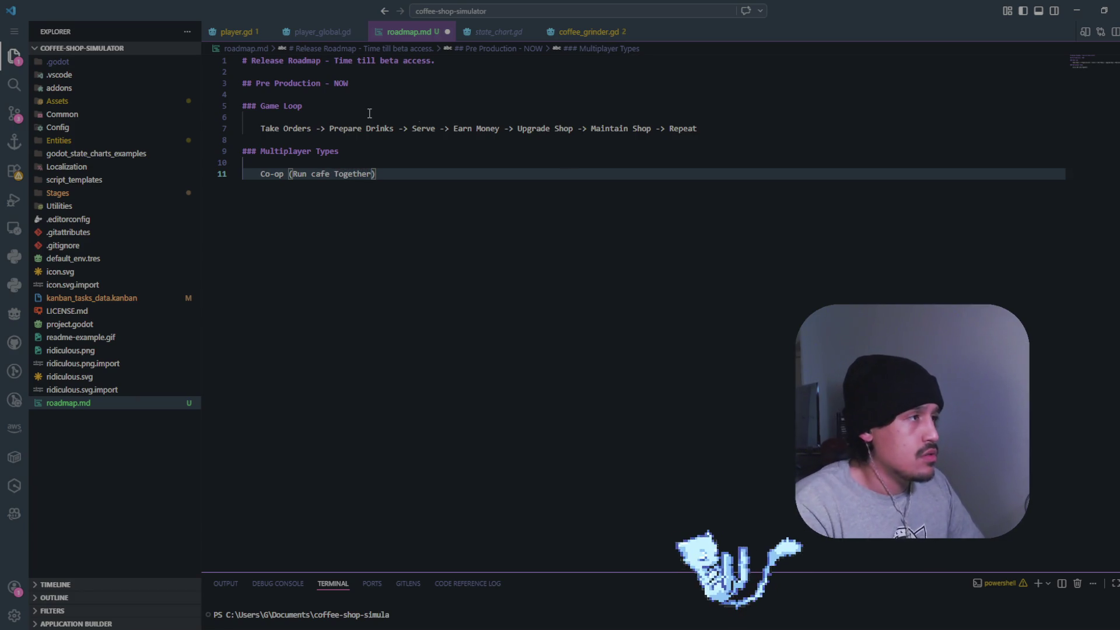
Append '2-4 WEEKS' to the Pre Production heading
{"action": "left_click", "coordinate": [458, 82]}
{"action": "type", "text": "2-4"}
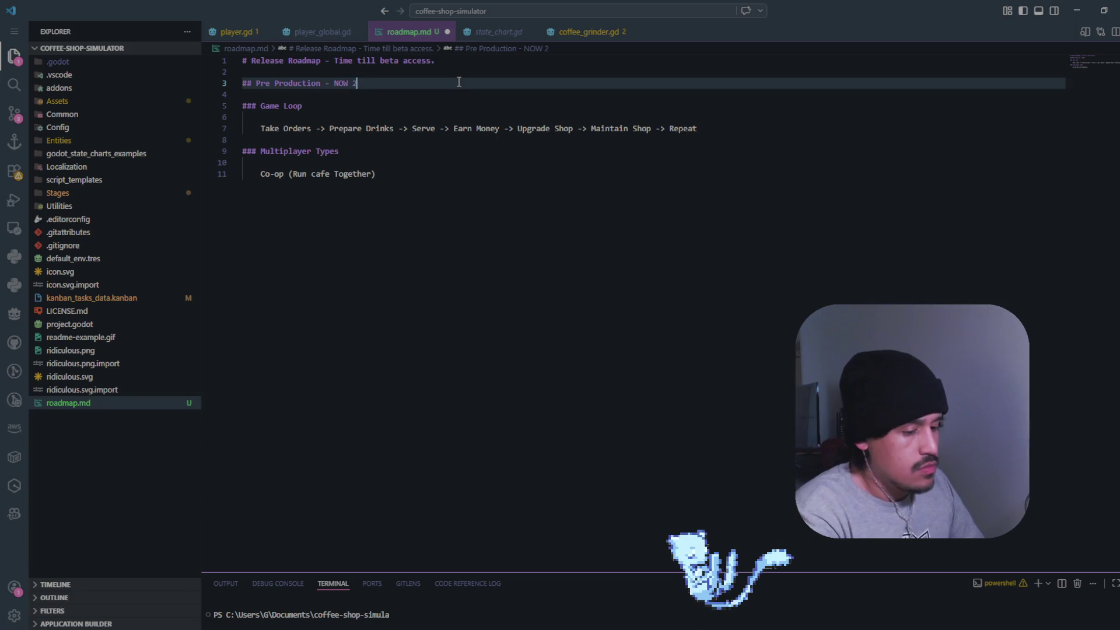
{"action": "type", "text": "EEKS"}
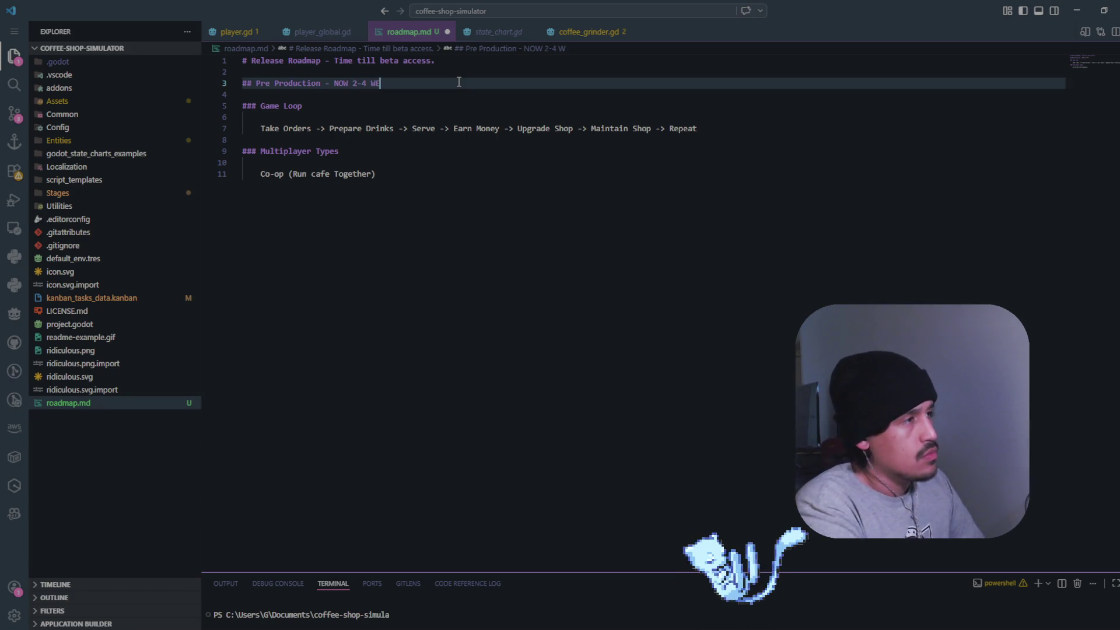
Add the entry 'Competetive (Play vs Friends in Rival Shop)' below Co-op
{"action": "left_click", "coordinate": [262, 163]}
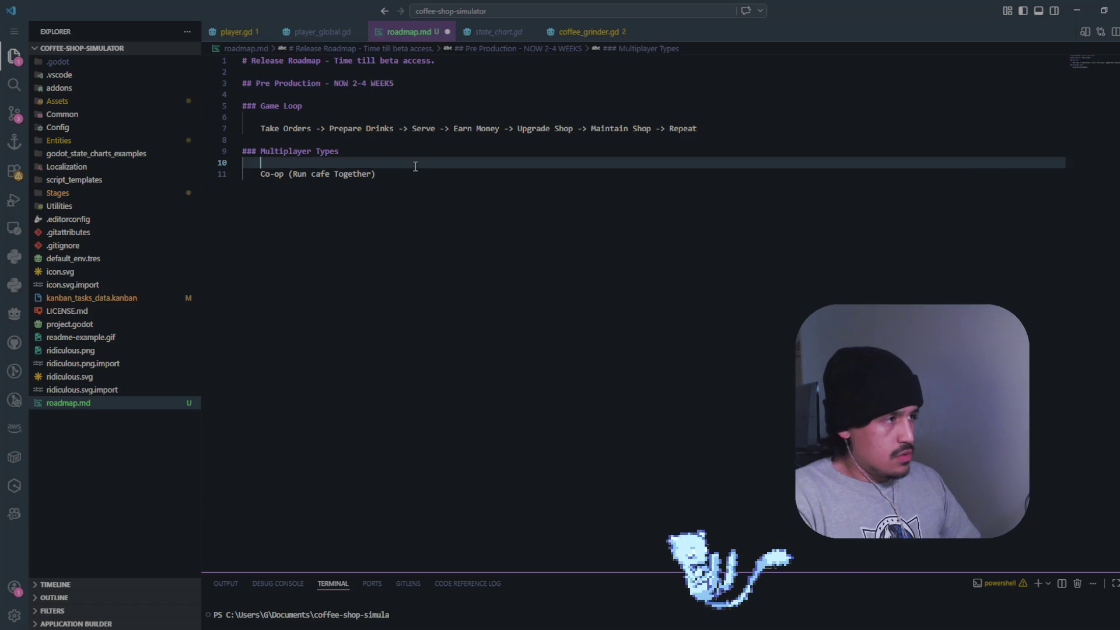
{"action": "left_click", "coordinate": [414, 173]}
{"action": "key", "text": "Return"}
{"action": "type", "text": "C"}
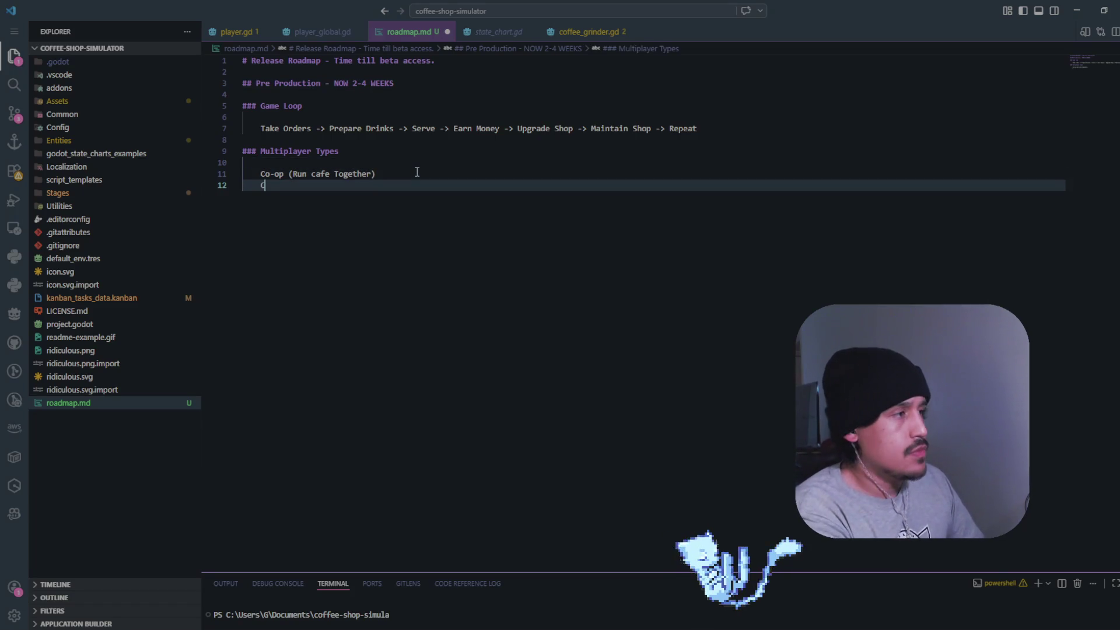
{"action": "type", "text": "ompete"}
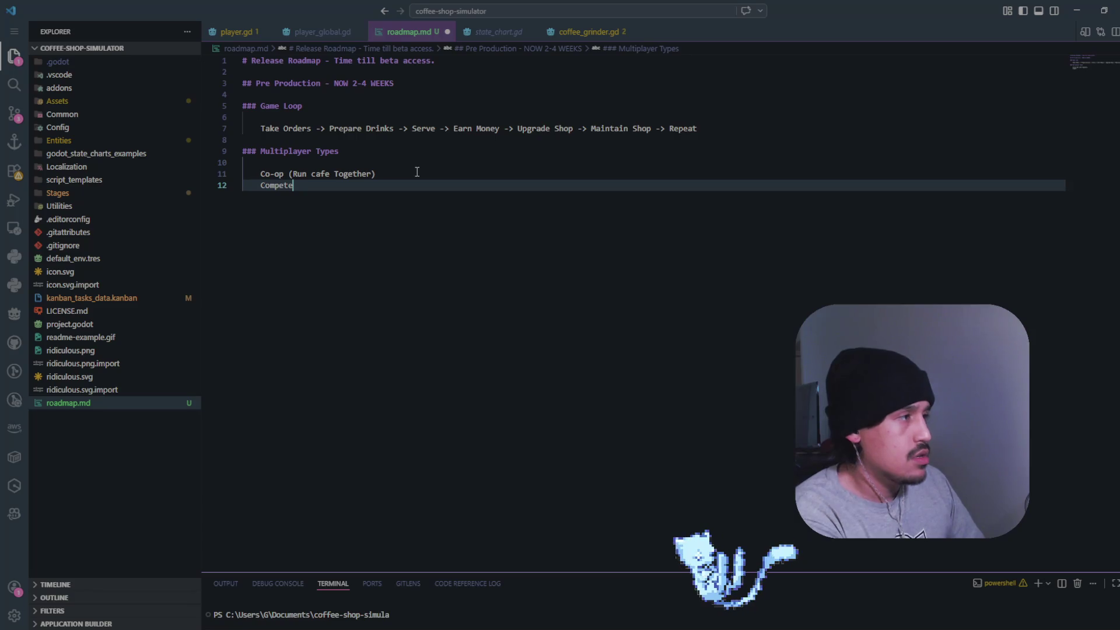
{"action": "type", "text": "tive ("}
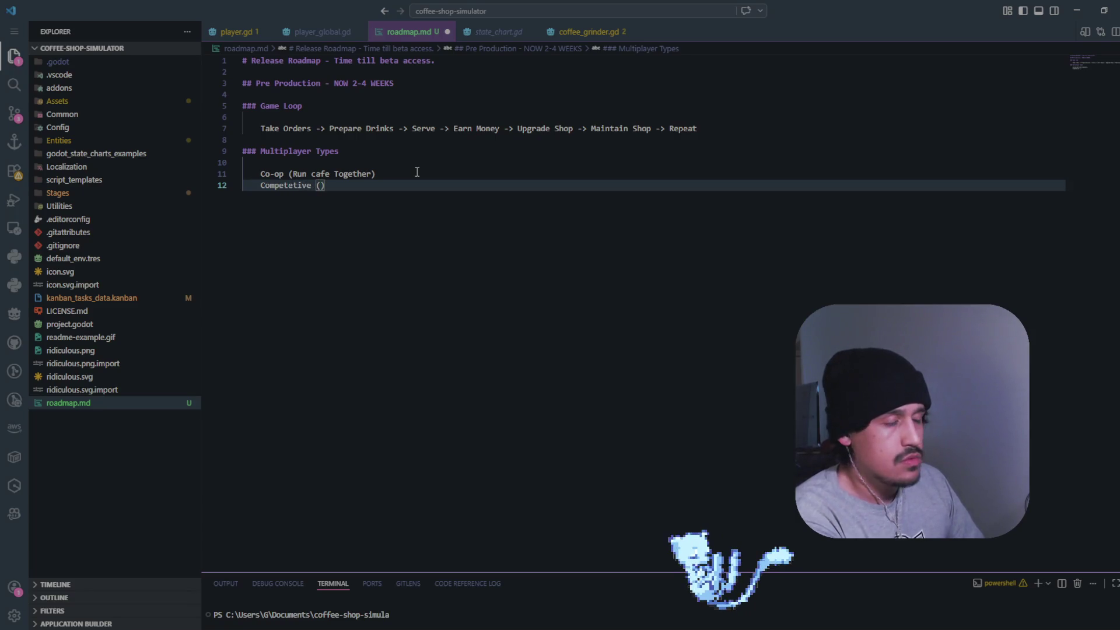
{"action": "key", "text": "BackSpace"}
{"action": "key", "text": "BackSpace"}
{"action": "key", "text": "BackSpace"}
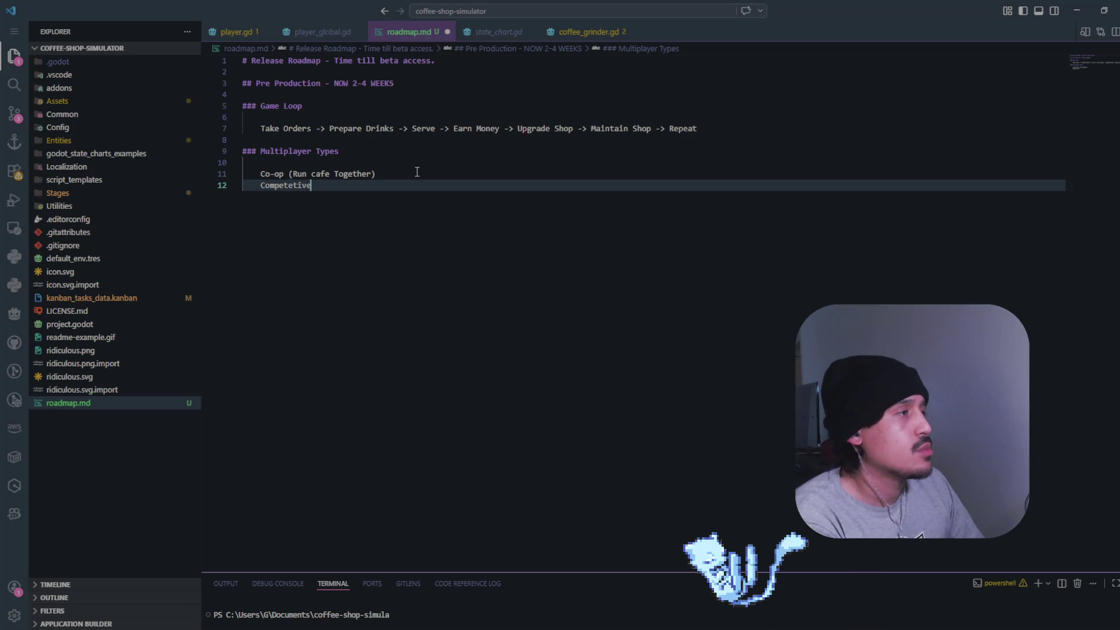
{"action": "key", "text": "BackSpace"}
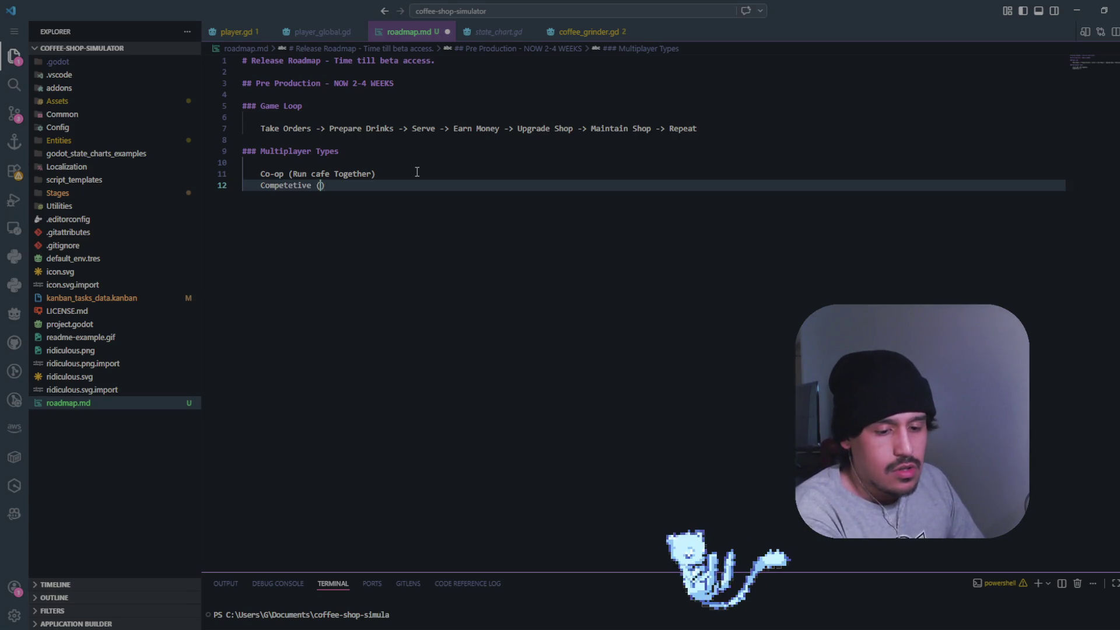
{"action": "key", "text": "ctrl+z"}
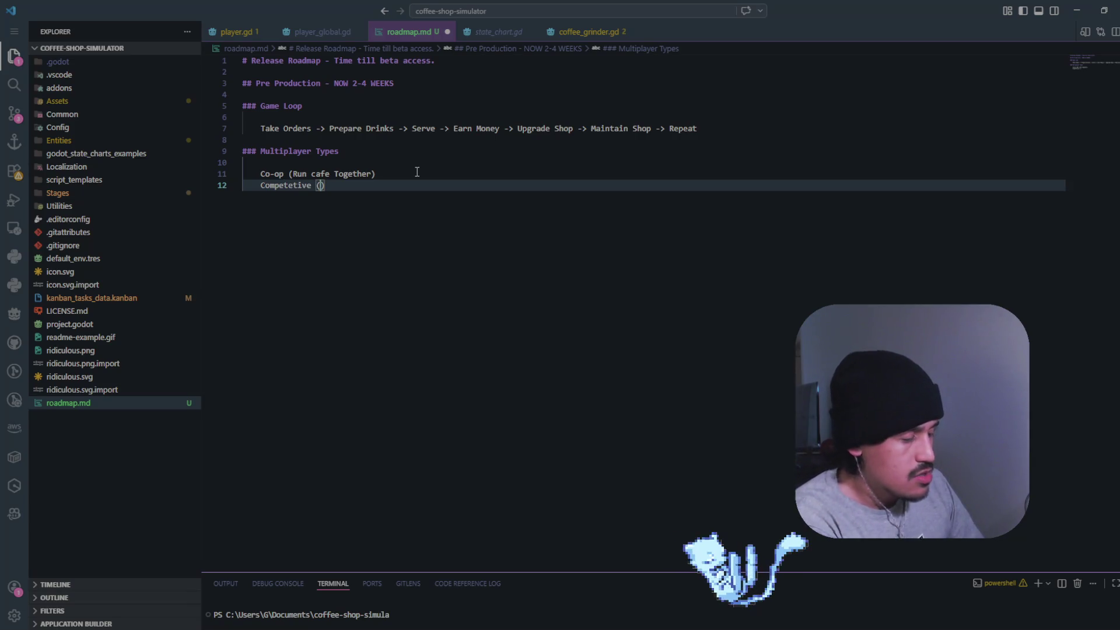
{"action": "type", "text": "Play vs "}
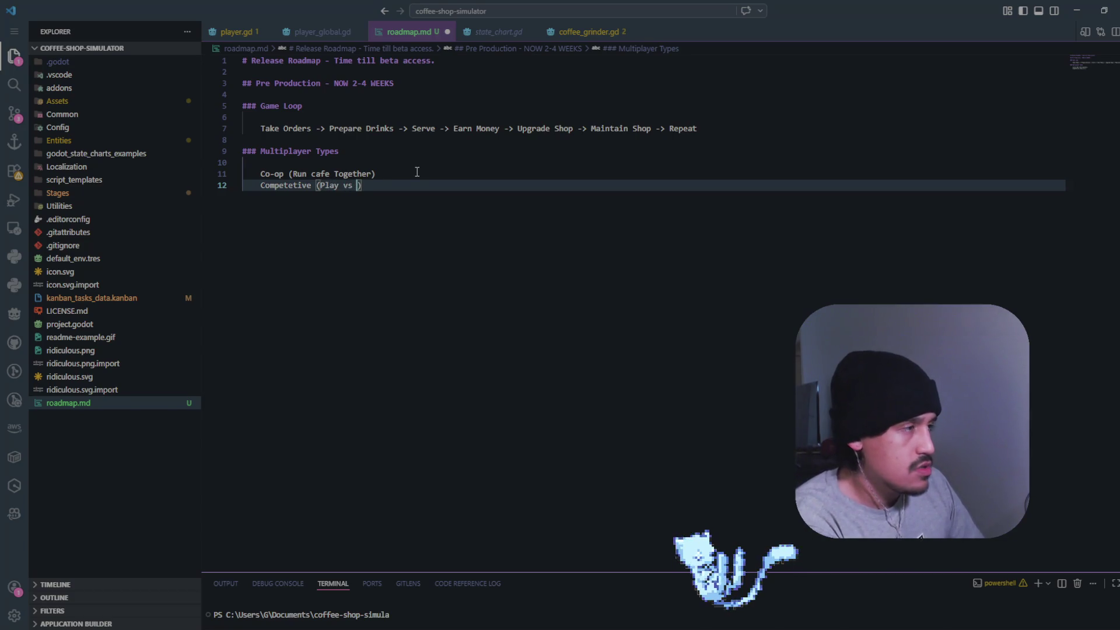
{"action": "type", "text": "Friends "}
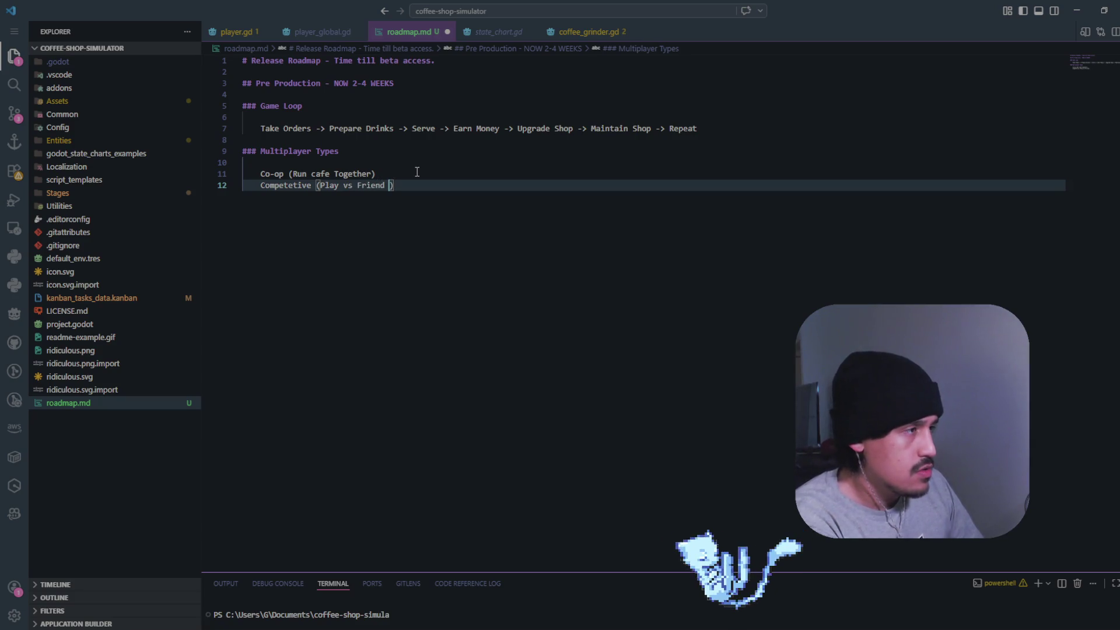
{"action": "type", "text": "in Rival Sh"}
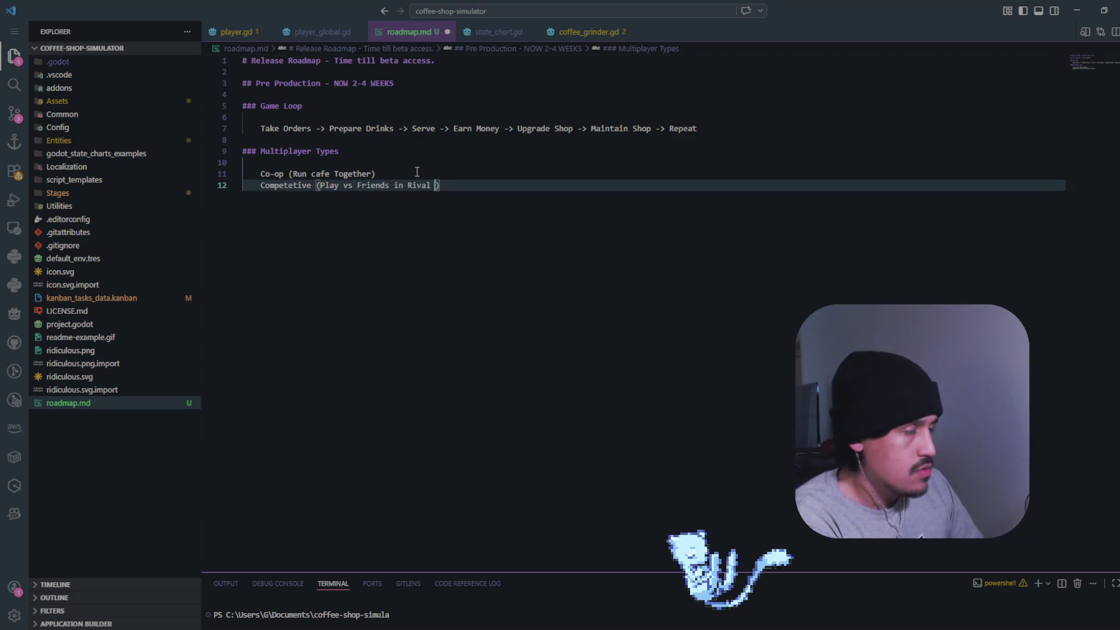
{"action": "type", "text": "op)"}
{"action": "key", "text": "Return"}
{"action": "key", "text": "Return"}
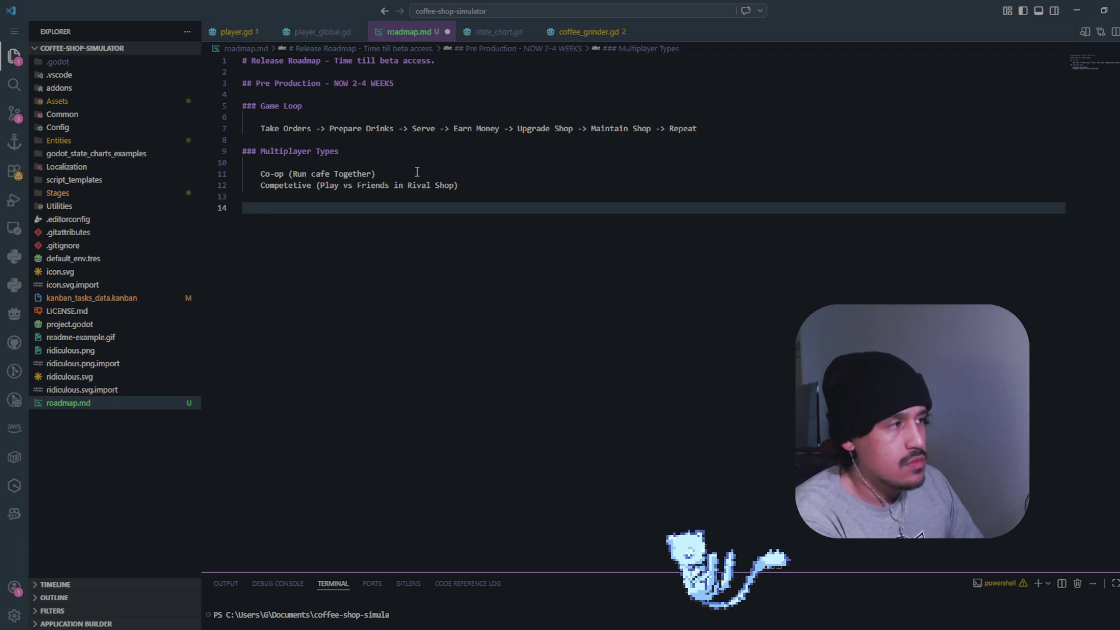
Add an indented entry 'Persistent Shop over playthrough'
{"action": "key", "text": "Tab"}
{"action": "type", "text": "Persistens"}
{"action": "key", "text": "BackSpace"}
{"action": "key", "text": "BackSpace"}
{"action": "type", "text": "t Shop over playthrough"}
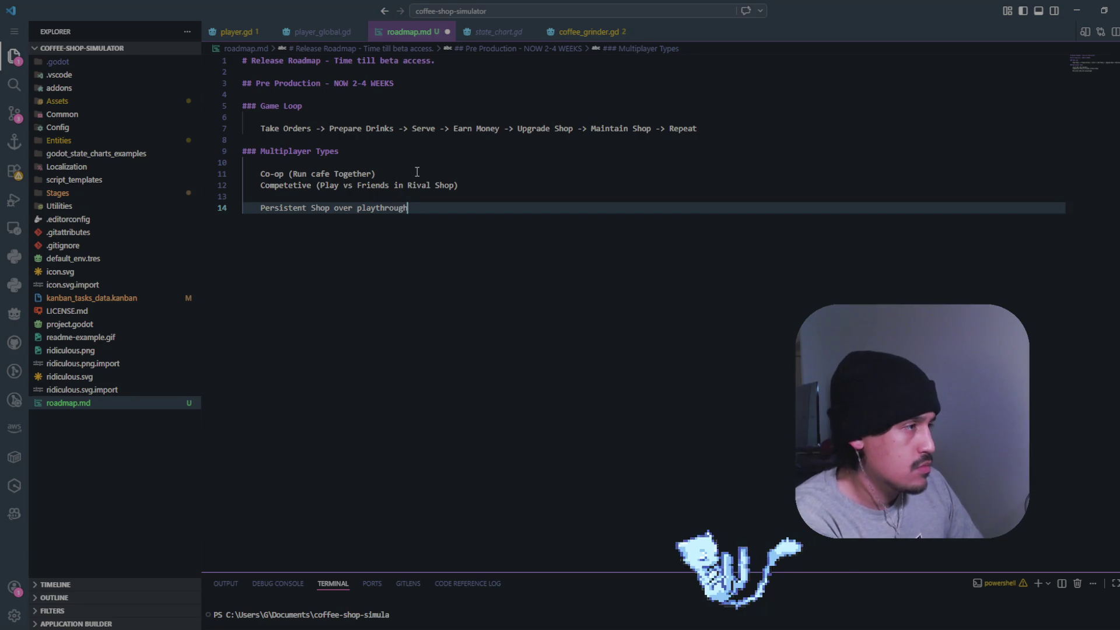
{"action": "key", "text": "Up"}
Split roadmap.md into its own group and close player_global.gd, player.gd, state_chart.gd and coffee_grinder.gd
{"action": "left_click", "coordinate": [483, 190]}
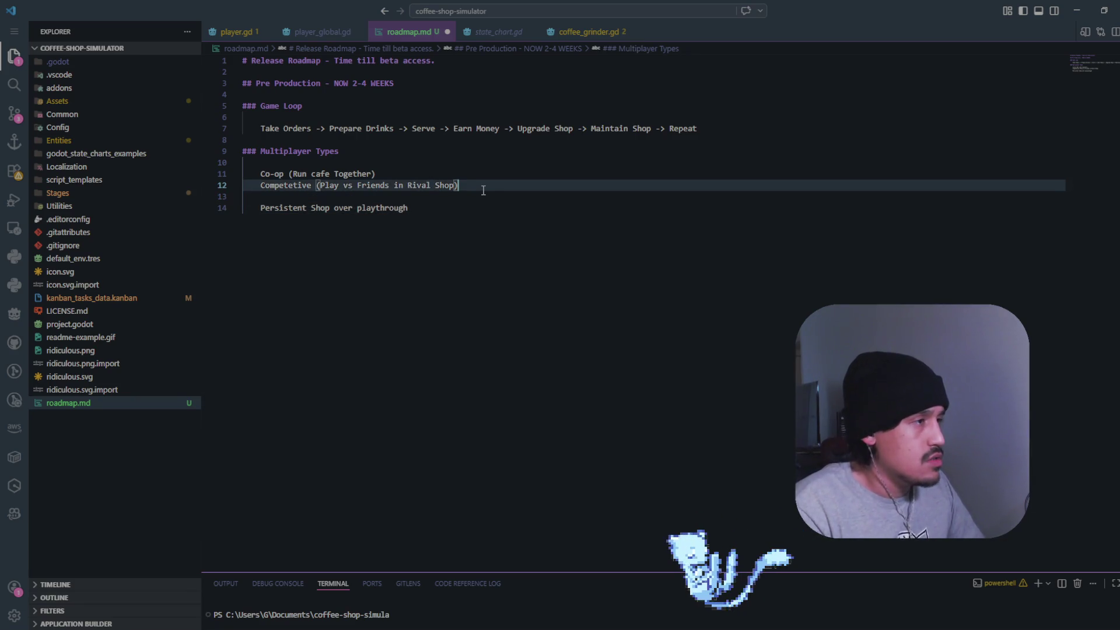
{"action": "key", "text": "ctrl+Left"}
{"action": "key", "text": "ctrl+Left"}
{"action": "key", "text": "ctrl+Left"}
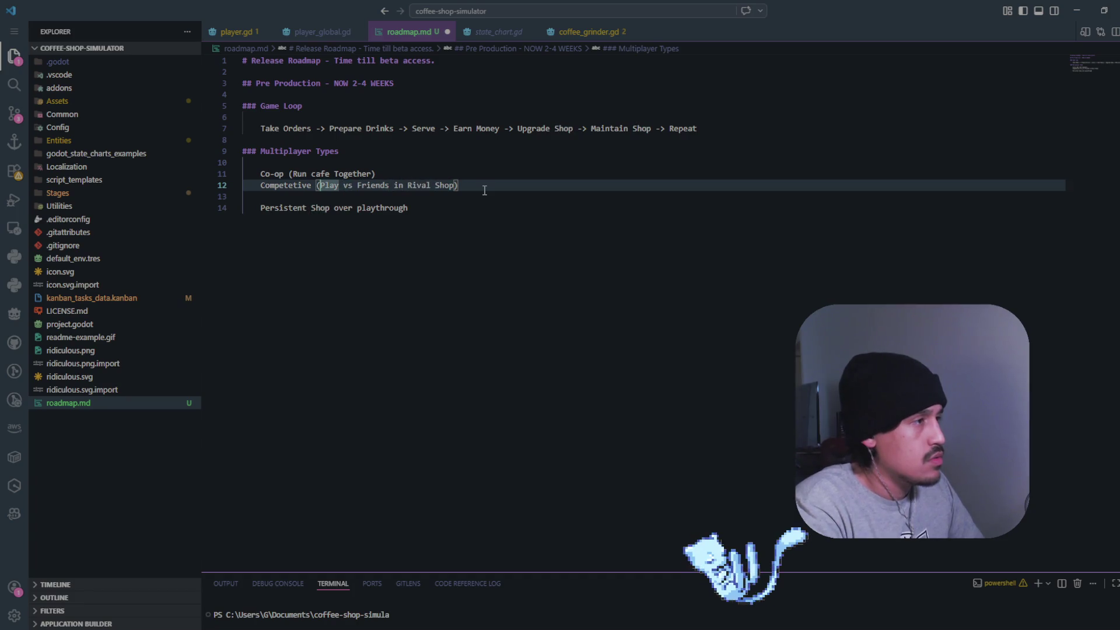
{"action": "key", "text": "ctrl+alt+Left"}
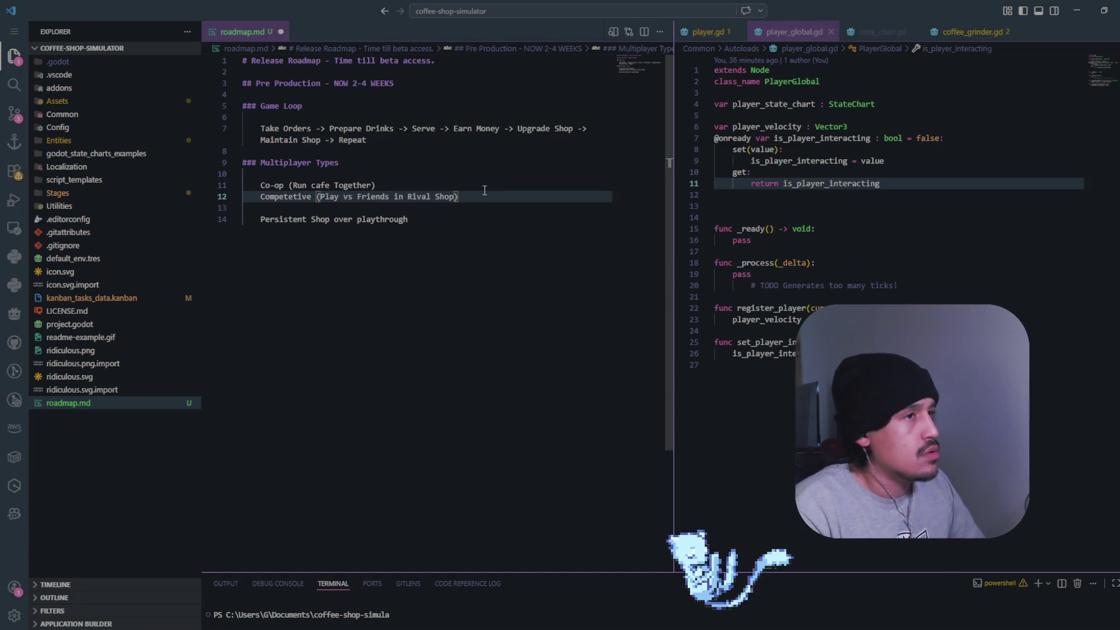
{"action": "left_click", "coordinate": [831, 32]}
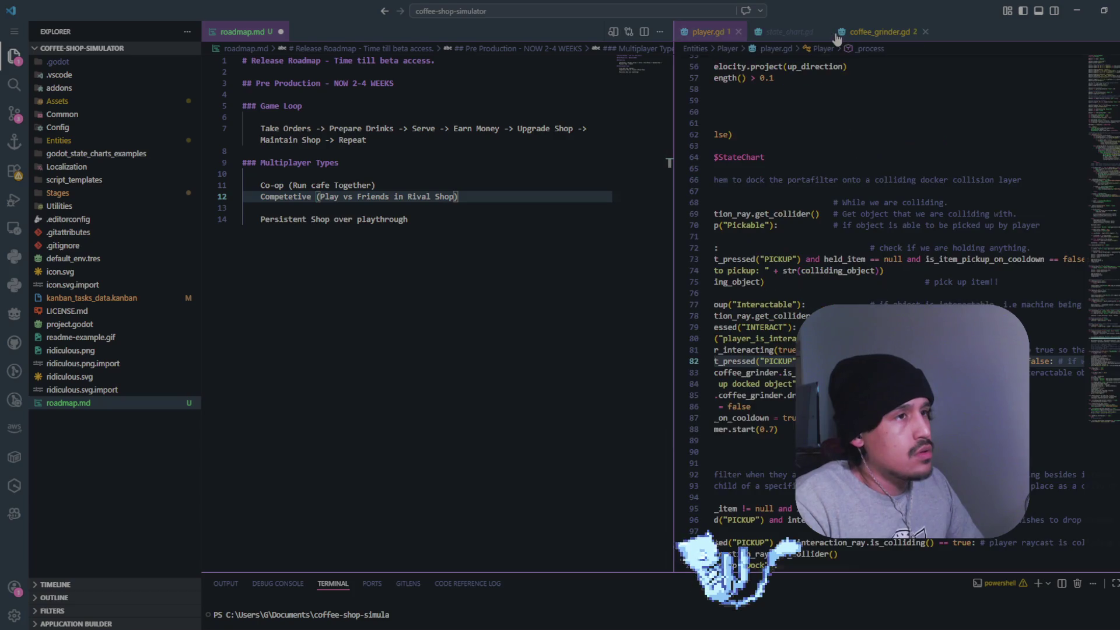
{"action": "left_click", "coordinate": [737, 32]}
{"action": "left_click", "coordinate": [746, 33]}
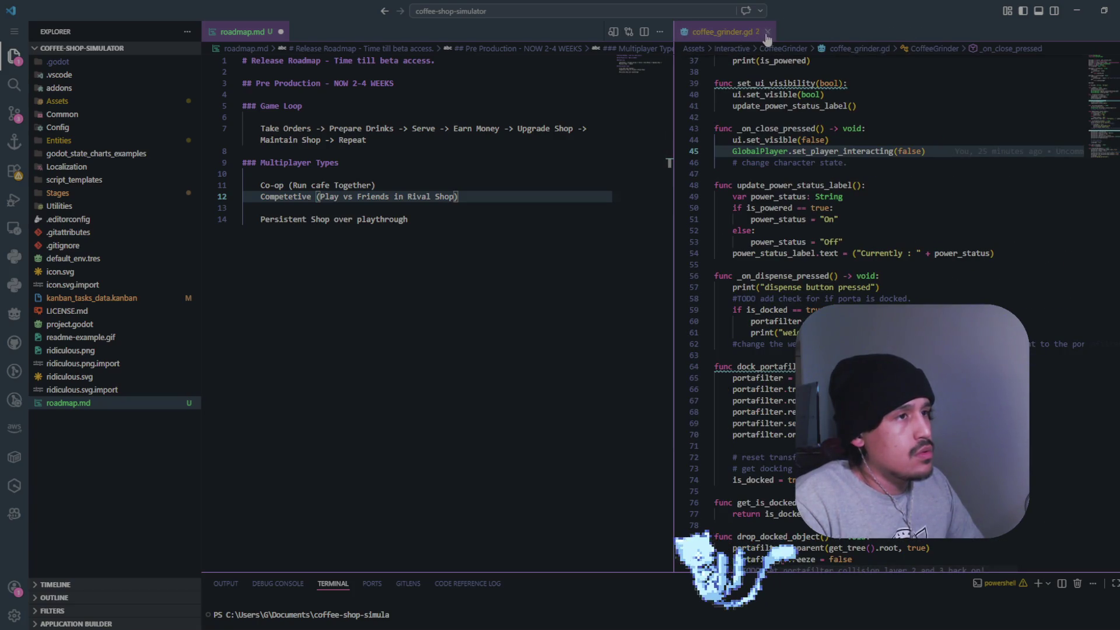
{"action": "left_click", "coordinate": [768, 32]}
Delete the Competetive line and add new lines below Persistent Shop
{"action": "left_click_drag", "start_coordinate": [476, 187], "coordinate": [262, 185]}
{"action": "double_click", "coordinate": [277, 185]}
{"action": "triple_click", "coordinate": [290, 187]}
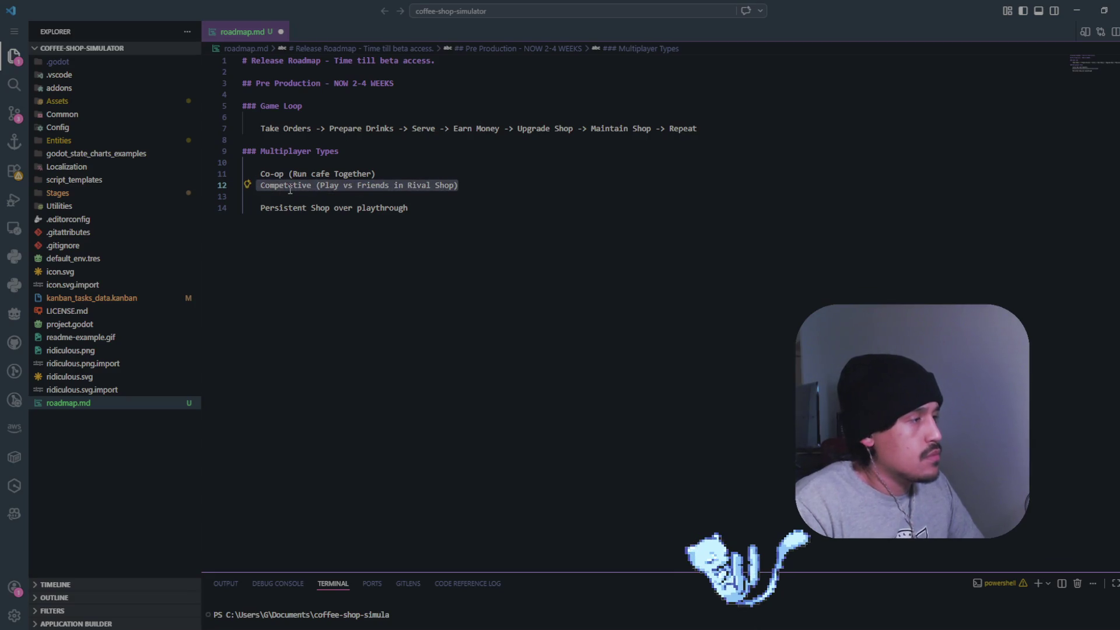
{"action": "key", "text": "BackSpace"}
{"action": "key", "text": "BackSpace"}
{"action": "key", "text": "Down"}
{"action": "key", "text": "Down"}
{"action": "key", "text": "Up"}
{"action": "key", "text": "Down"}
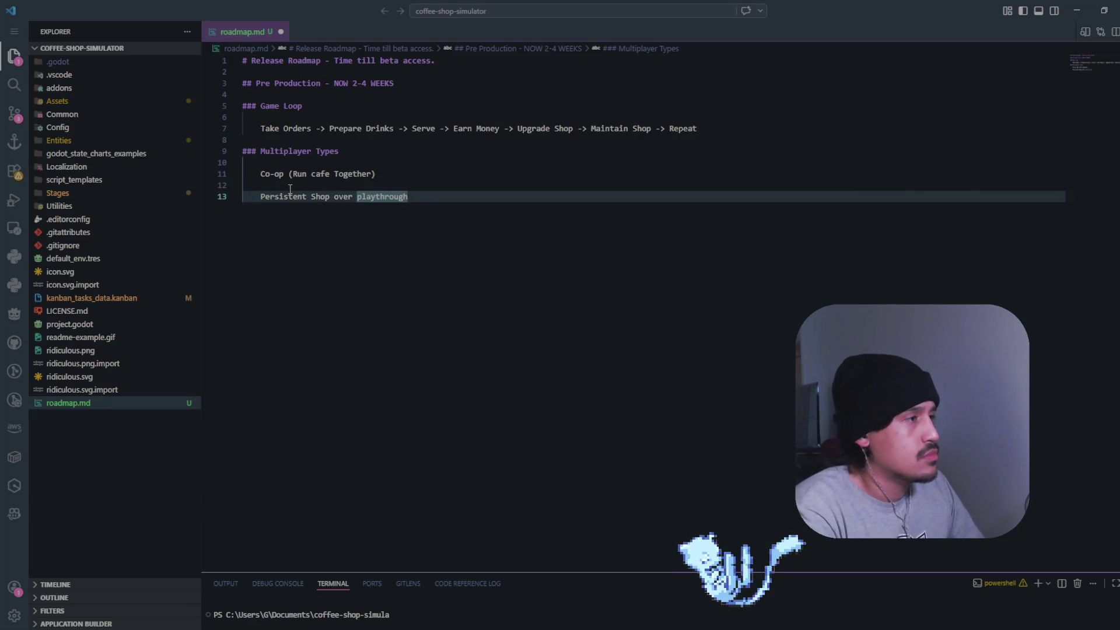
{"action": "key", "text": "Return"}
{"action": "key", "text": "Return"}
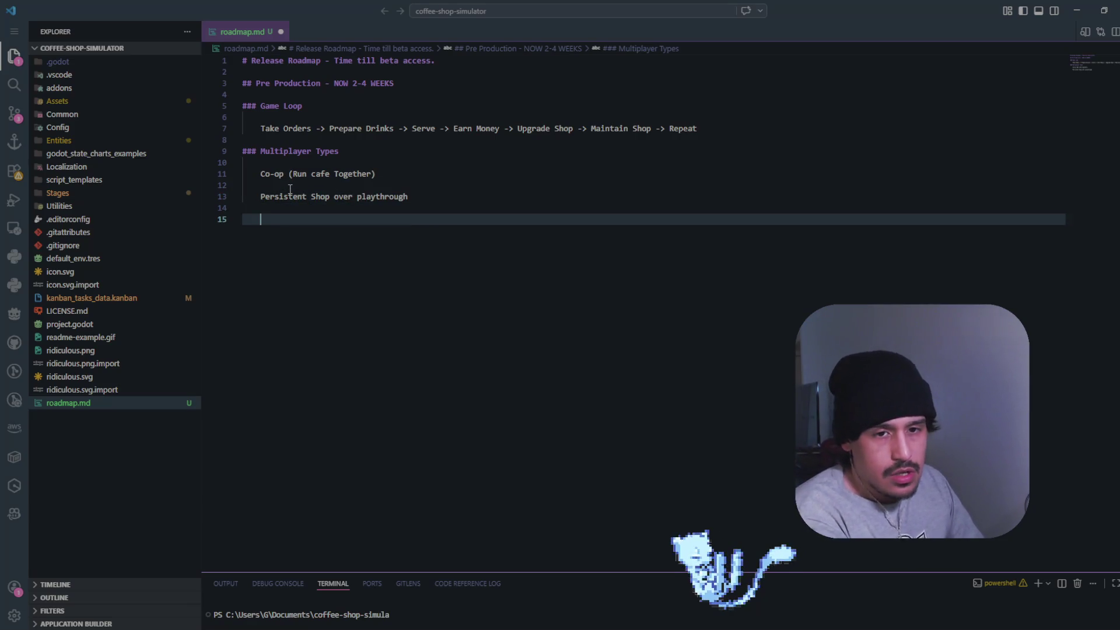
Add an indented line reading 'Deliverables - Rough Scope,' below Persistent Shop
{"action": "key", "text": "Return"}
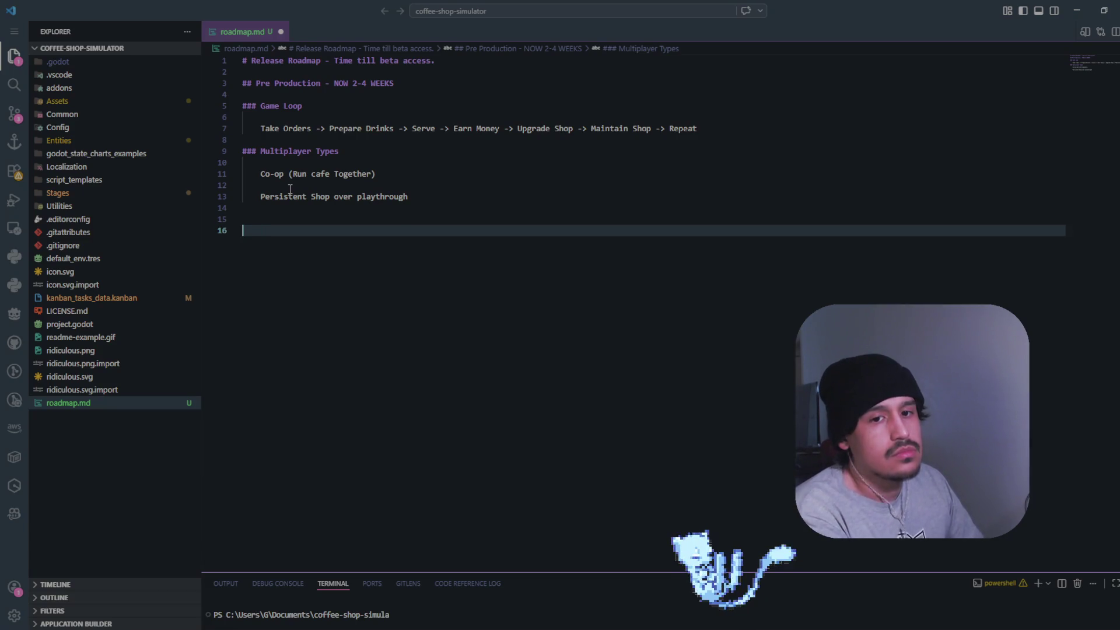
{"action": "key", "text": "BackSpace"}
{"action": "key", "text": "Tab"}
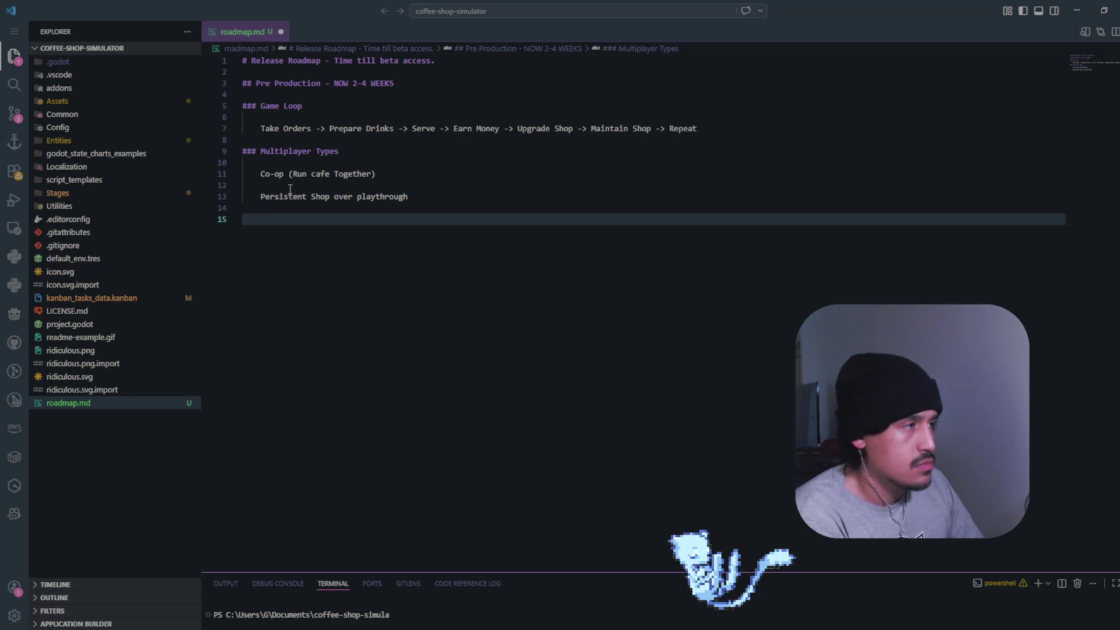
{"action": "type", "text": "Delive"}
{"action": "key", "text": "BackSpace"}
{"action": "type", "text": "erables"}
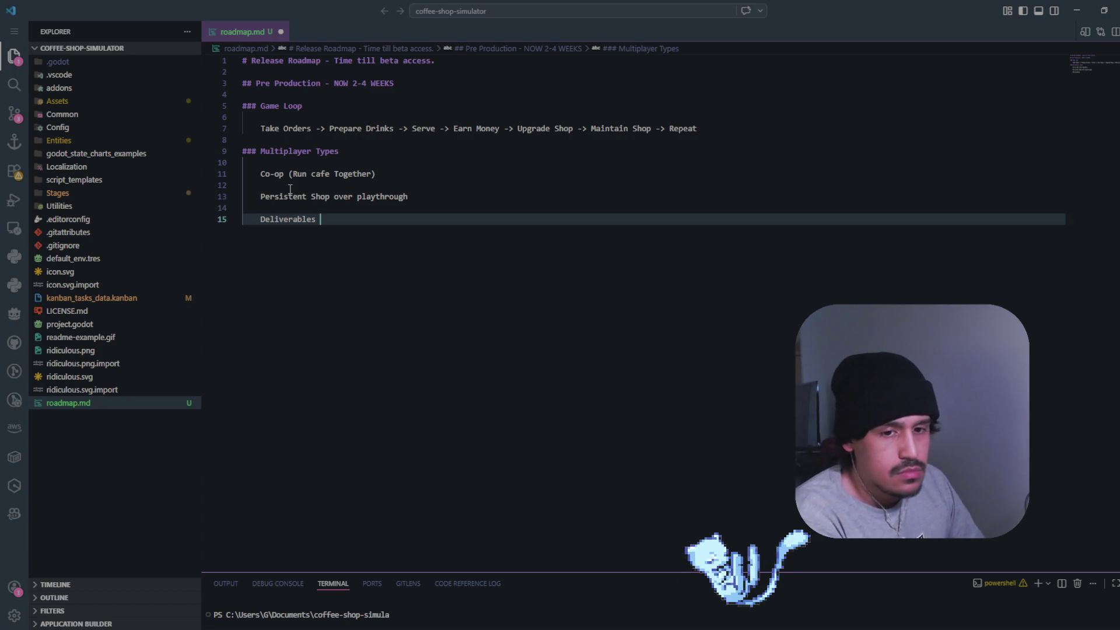
{"action": "type", "text": " - Roug"}
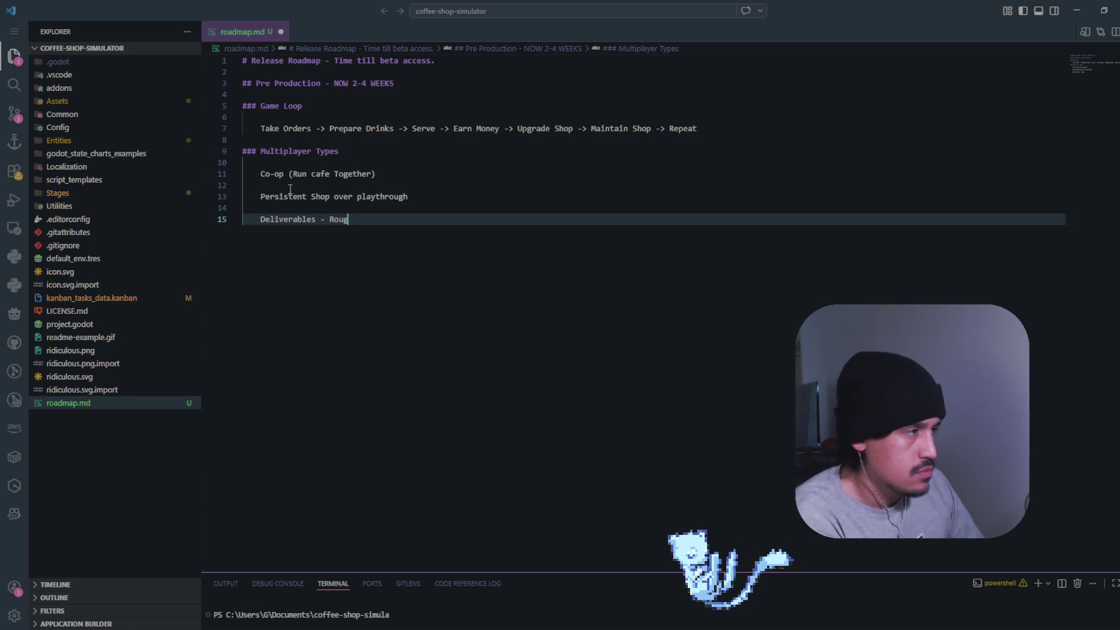
{"action": "type", "text": "h Scope,"}
Add the deliverable lines '1 page game doc' and 'Lock in Basic Tech Stack', ignoring Copilot suggestions
{"action": "key", "text": "Return"}
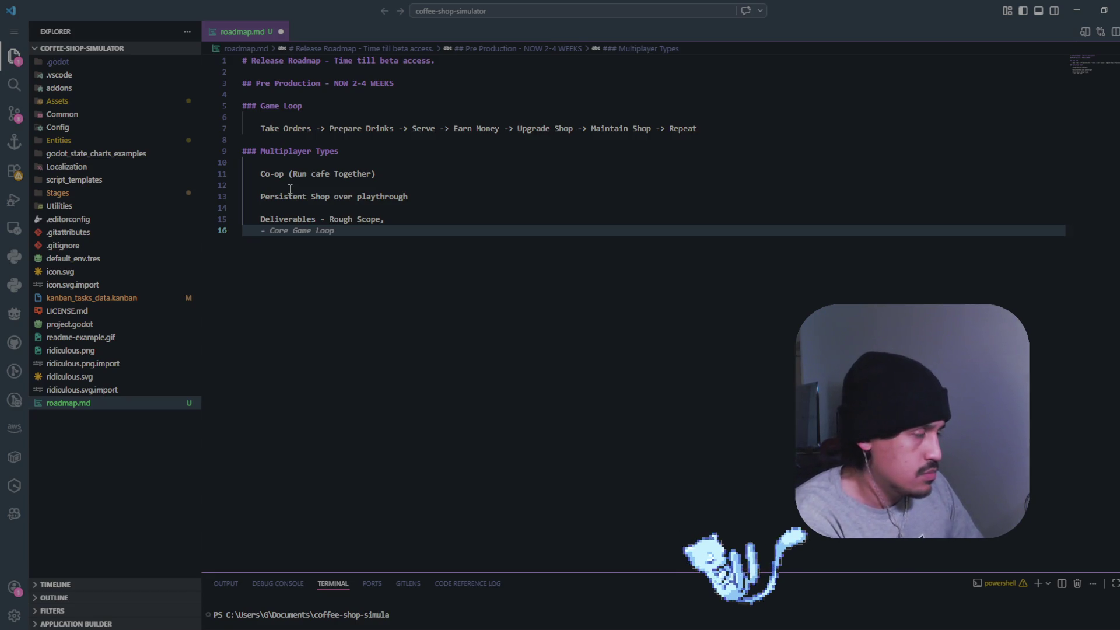
{"action": "type", "text": "1 page "}
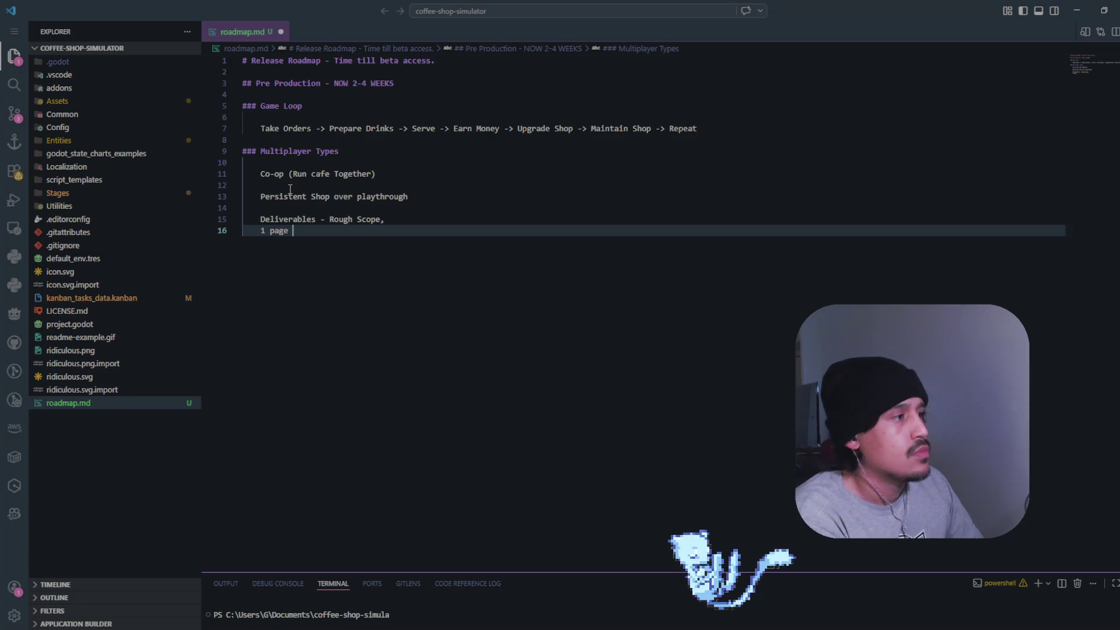
{"action": "type", "text": "game doc"}
{"action": "key", "text": "Return"}
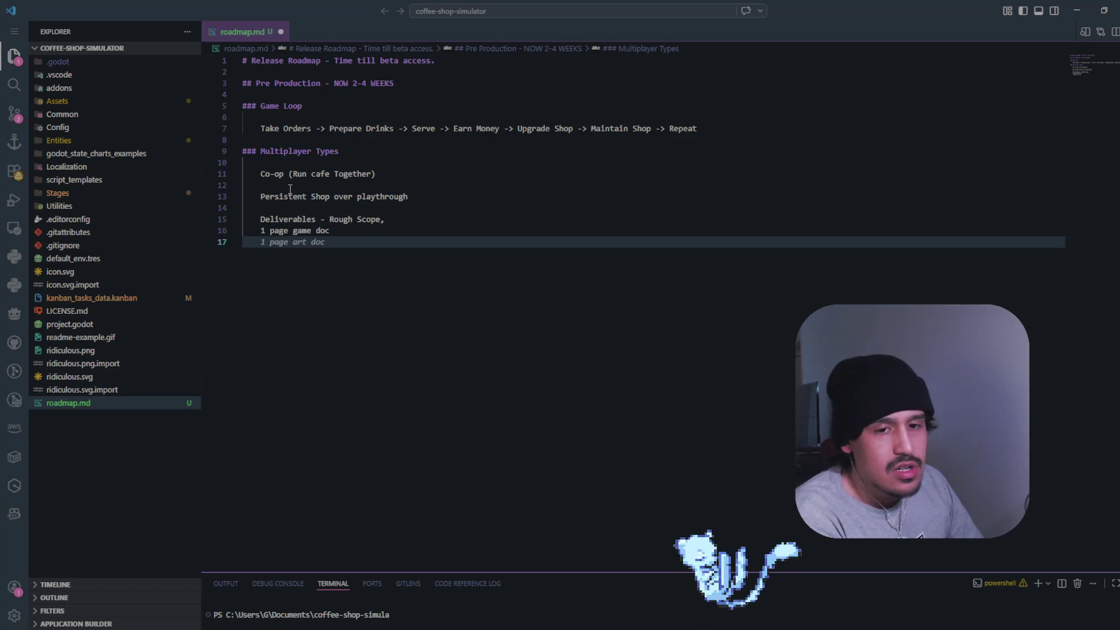
{"action": "type", "text": "R"}
{"action": "key", "text": "BackSpace"}
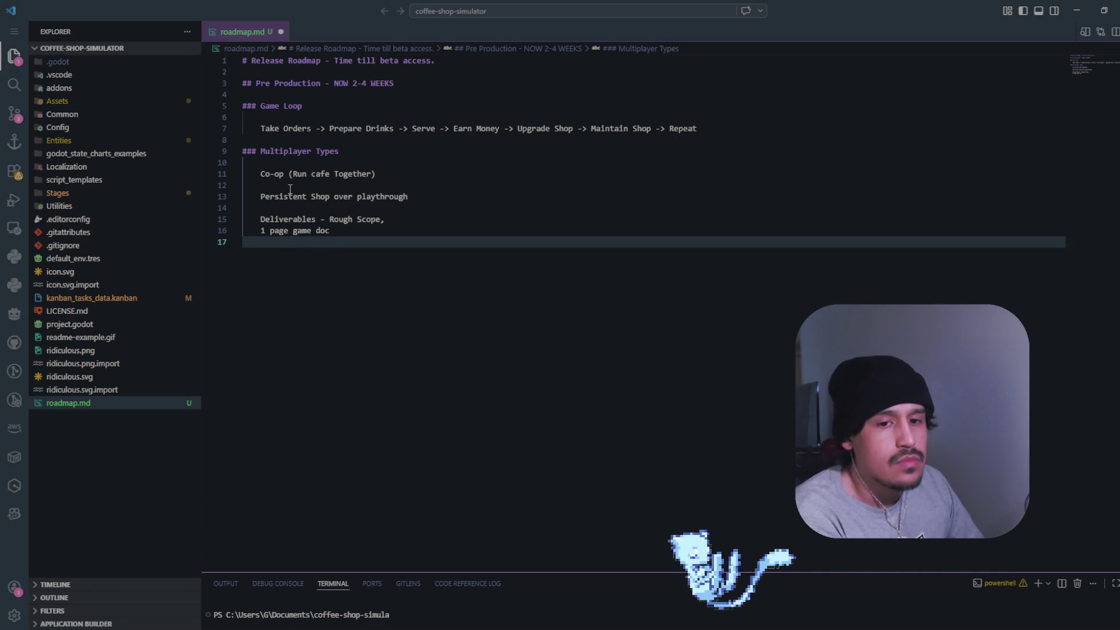
{"action": "type", "text": "Lock in Basic "}
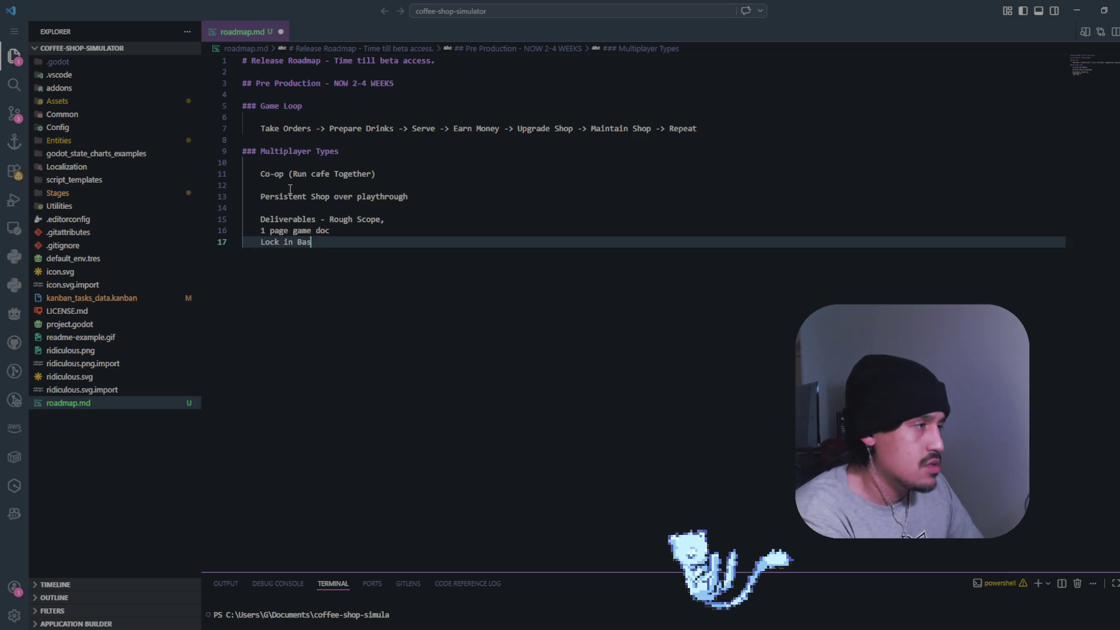
{"action": "type", "text": "Tech Stack"}
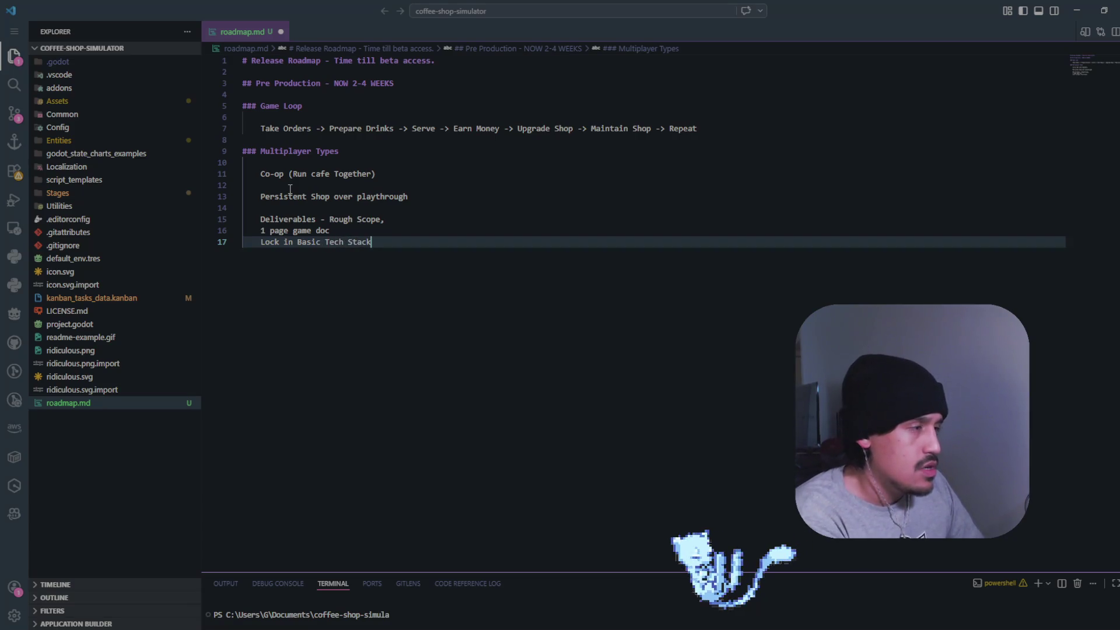
{"action": "key", "text": "Return"}
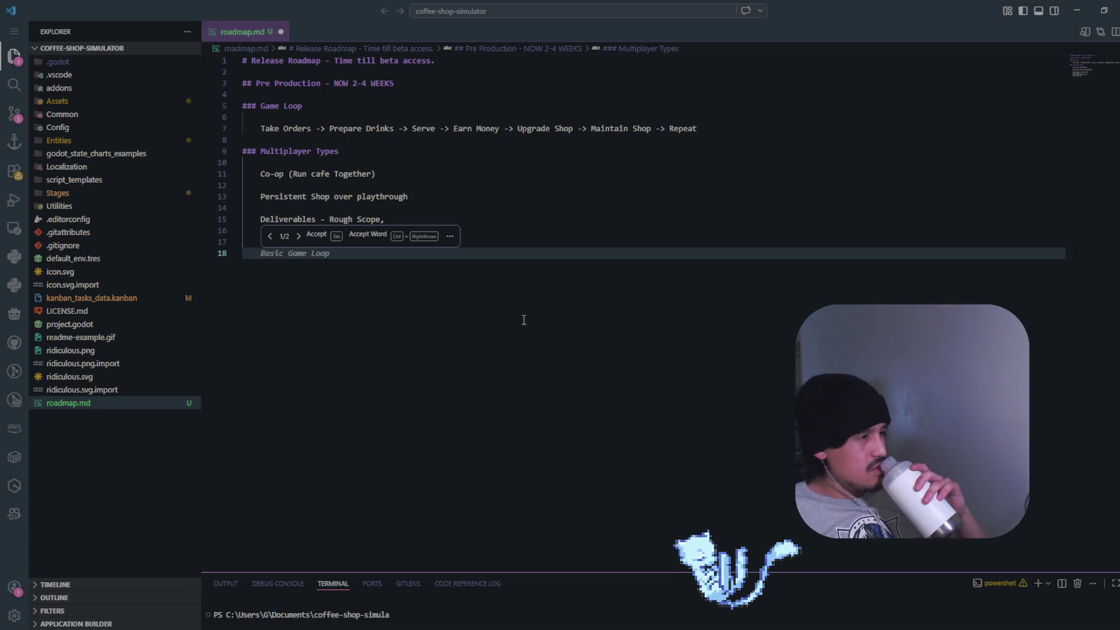
{"action": "key", "text": "Return"}
Add the heading '## Prototype Phase (4-8 Weeks)' below the pre-production deliverables
{"action": "key", "text": "Return"}
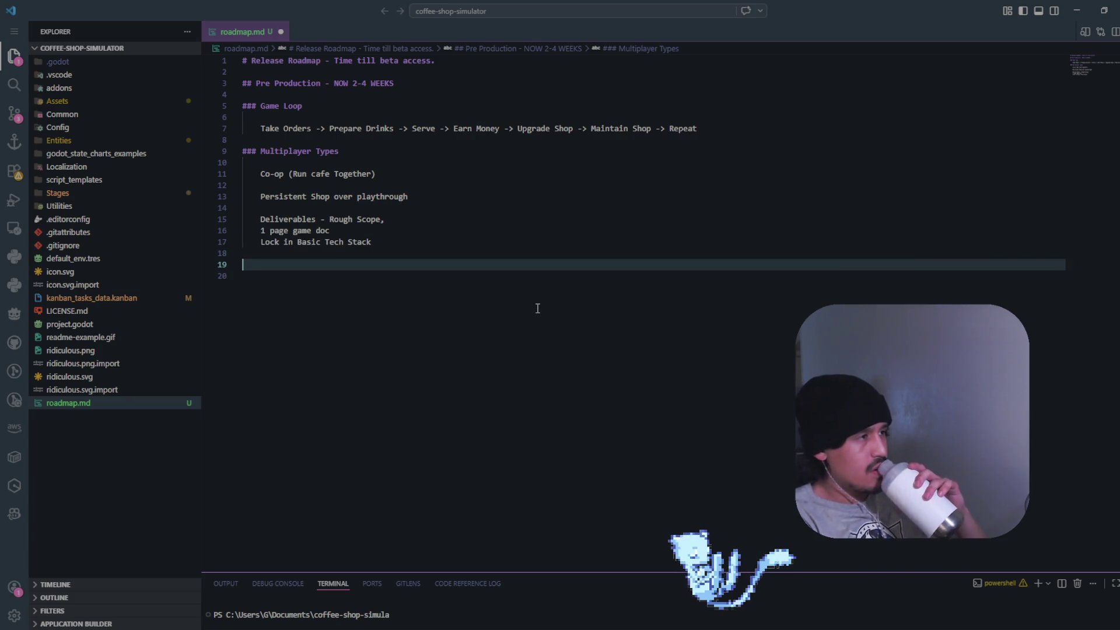
{"action": "key", "text": "Return"}
{"action": "key", "text": "Up"}
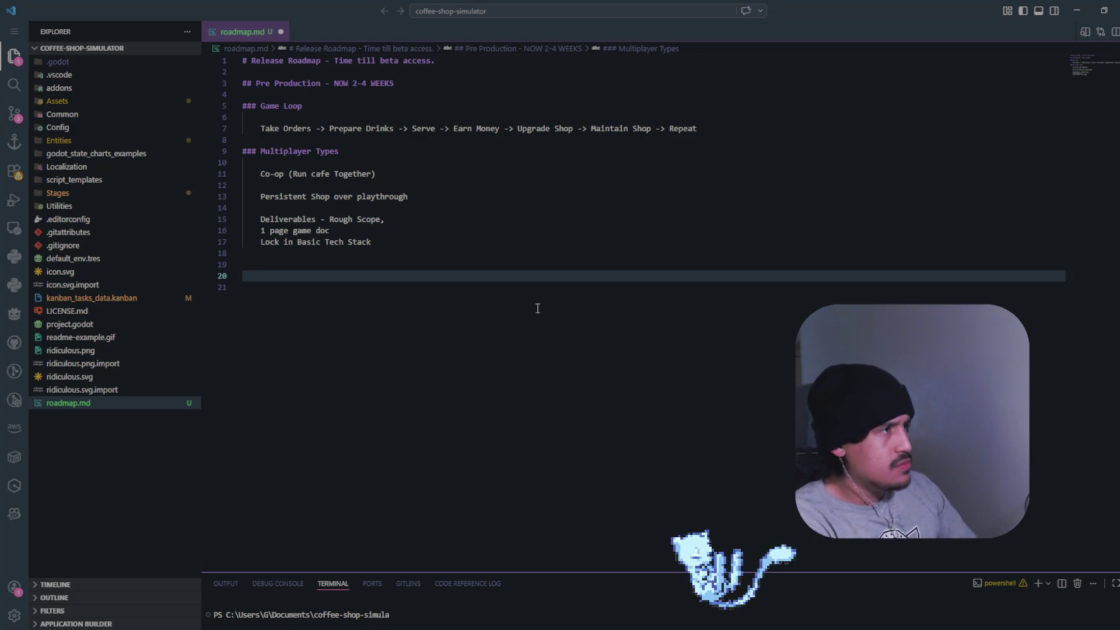
{"action": "type", "text": "## "}
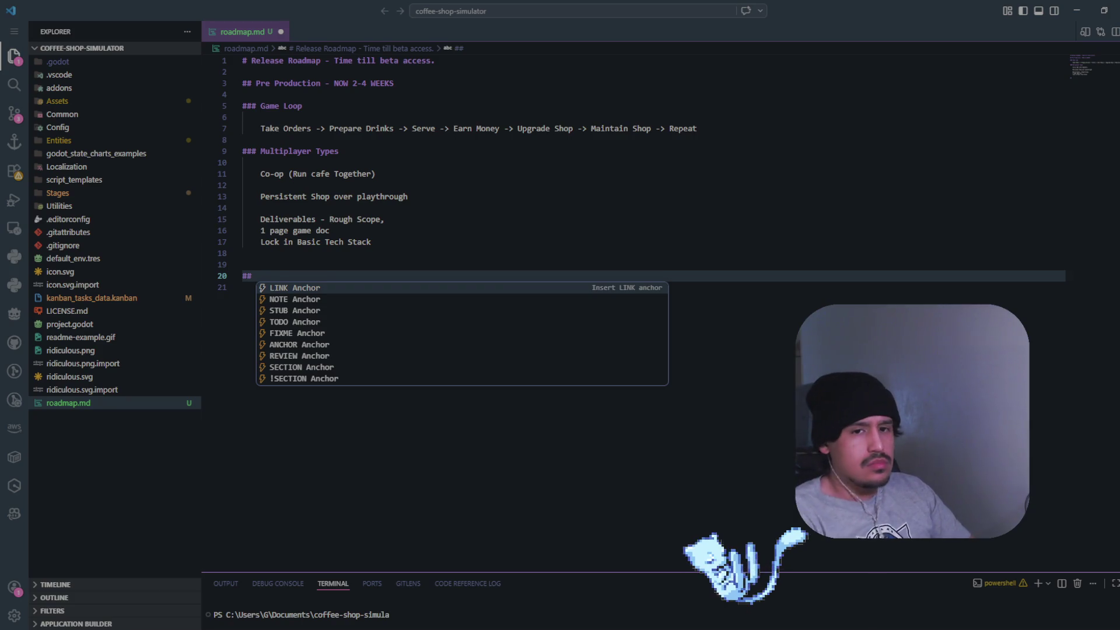
{"action": "type", "text": "Pro"}
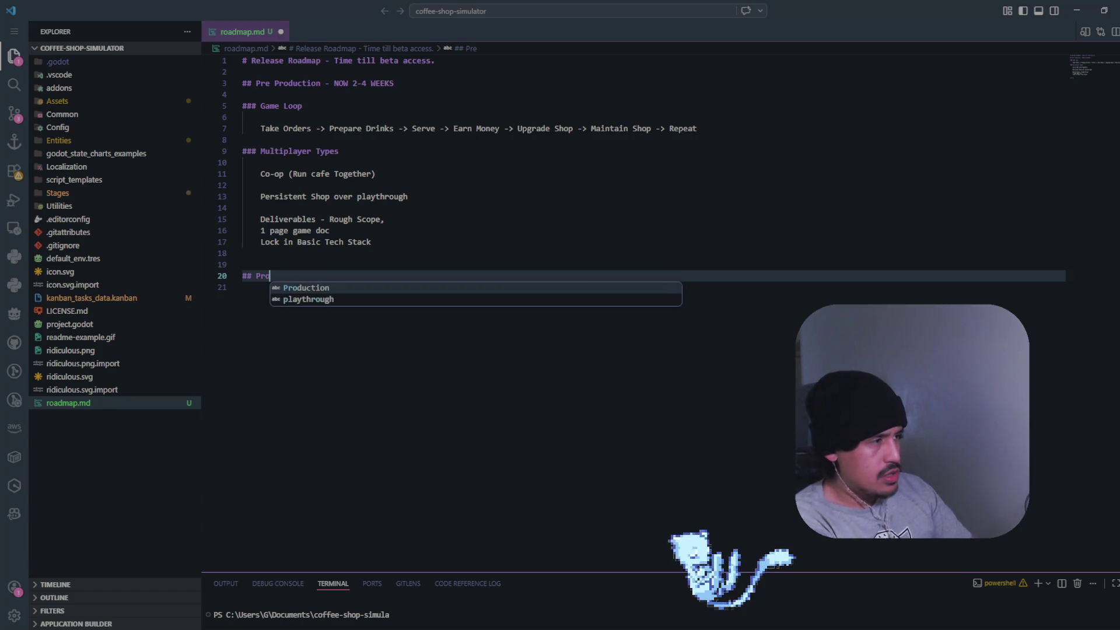
{"action": "type", "text": "totypen"}
{"action": "key", "text": "BackSpace"}
{"action": "type", "text": "Phas"}
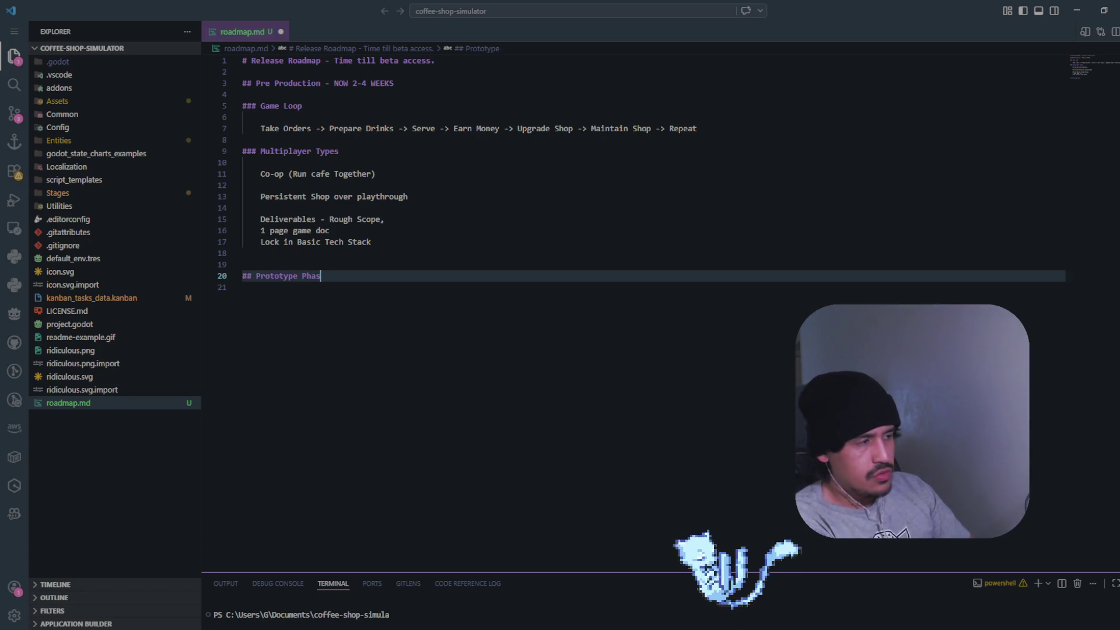
{"action": "type", "text": "e (4-"}
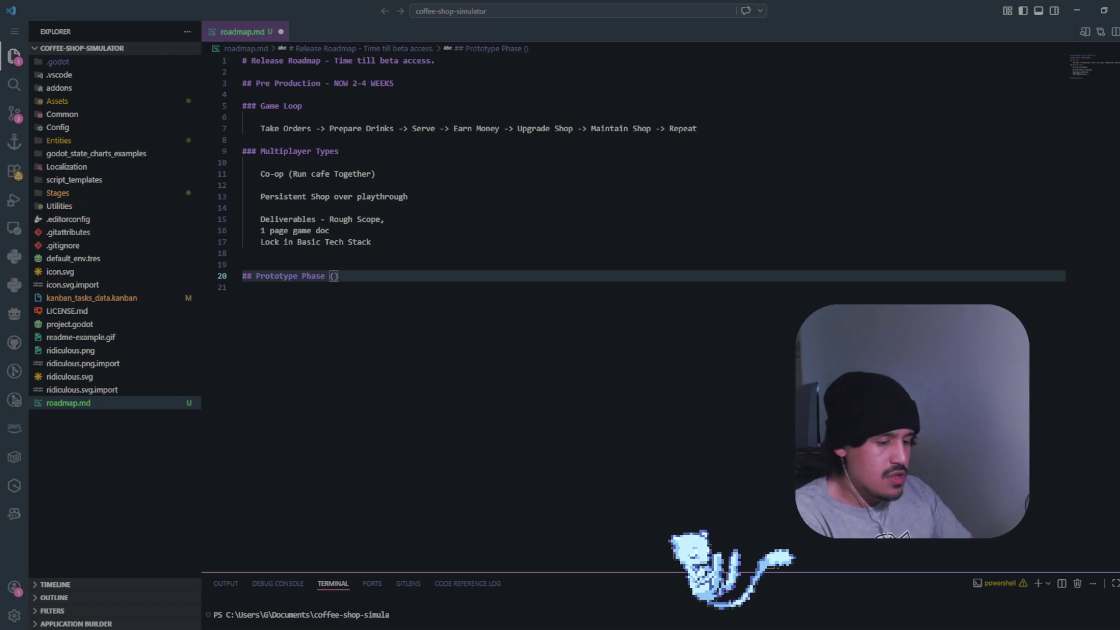
{"action": "type", "text": "8 We"}
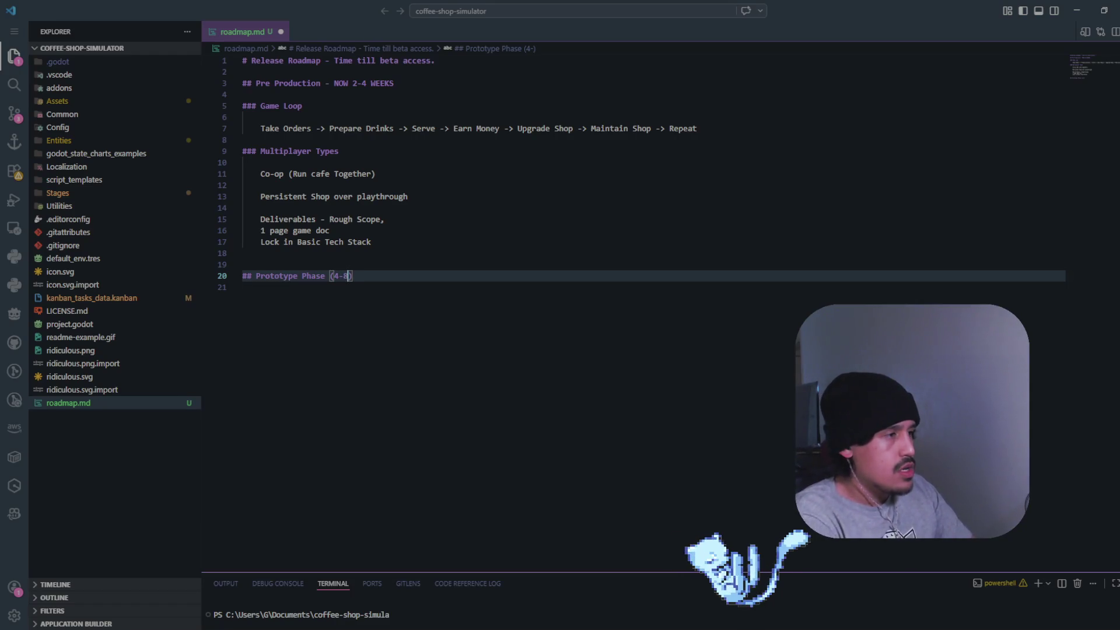
{"action": "type", "text": "eks"}
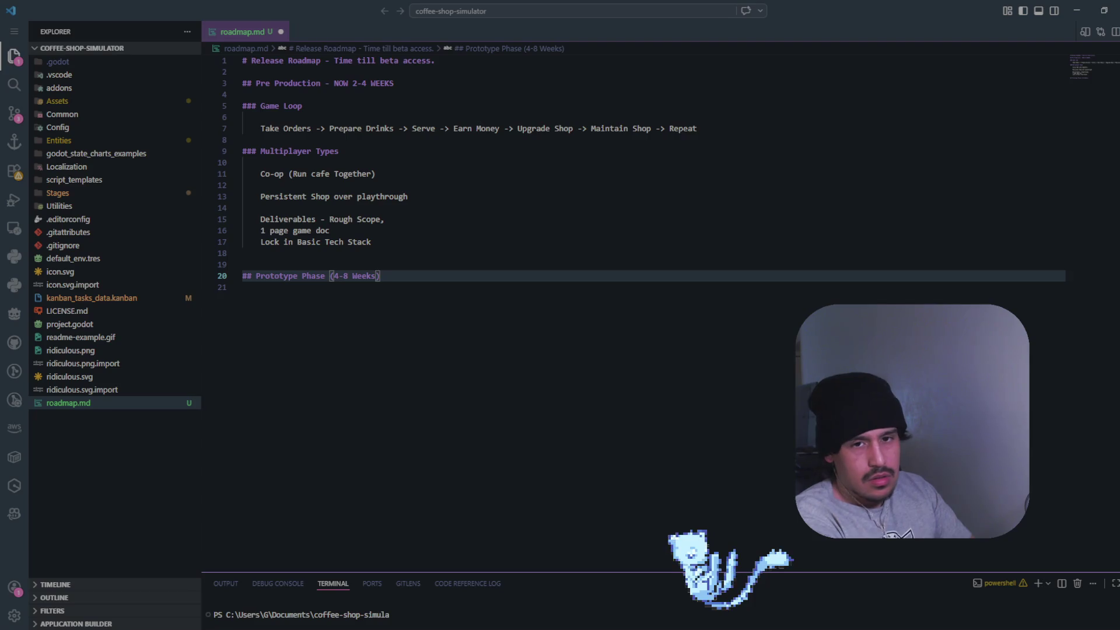
{"action": "type", "text": ")"}
{"action": "key", "text": "Return"}
{"action": "key", "text": "Return"}
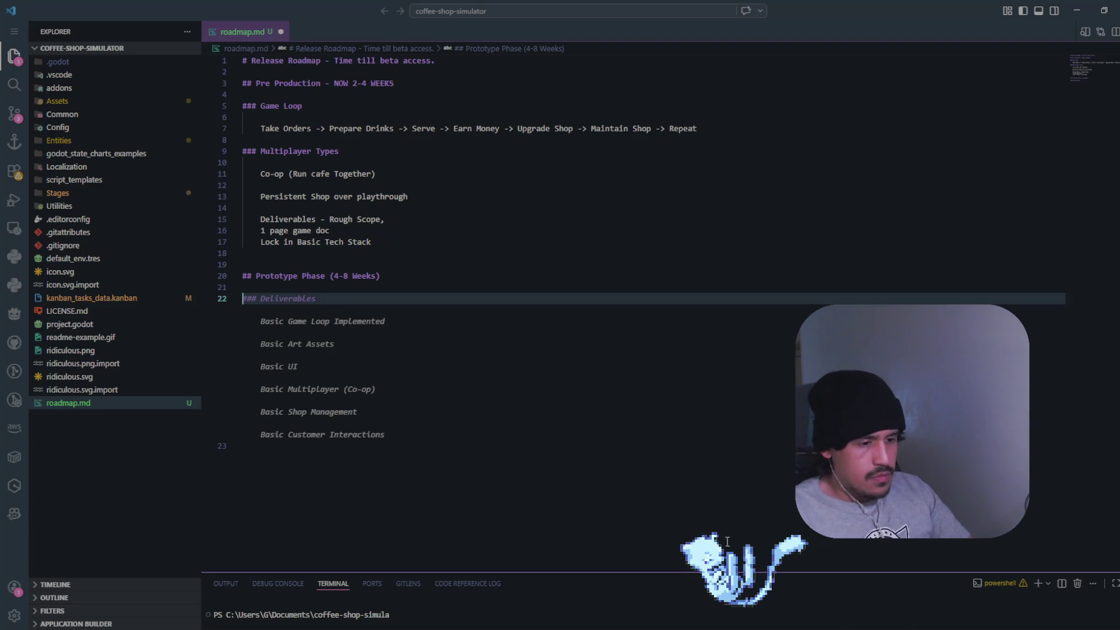
Accept Copilot's suggested basic deliverables list under the Prototype Phase heading
{"action": "left_click", "coordinate": [933, 623]}
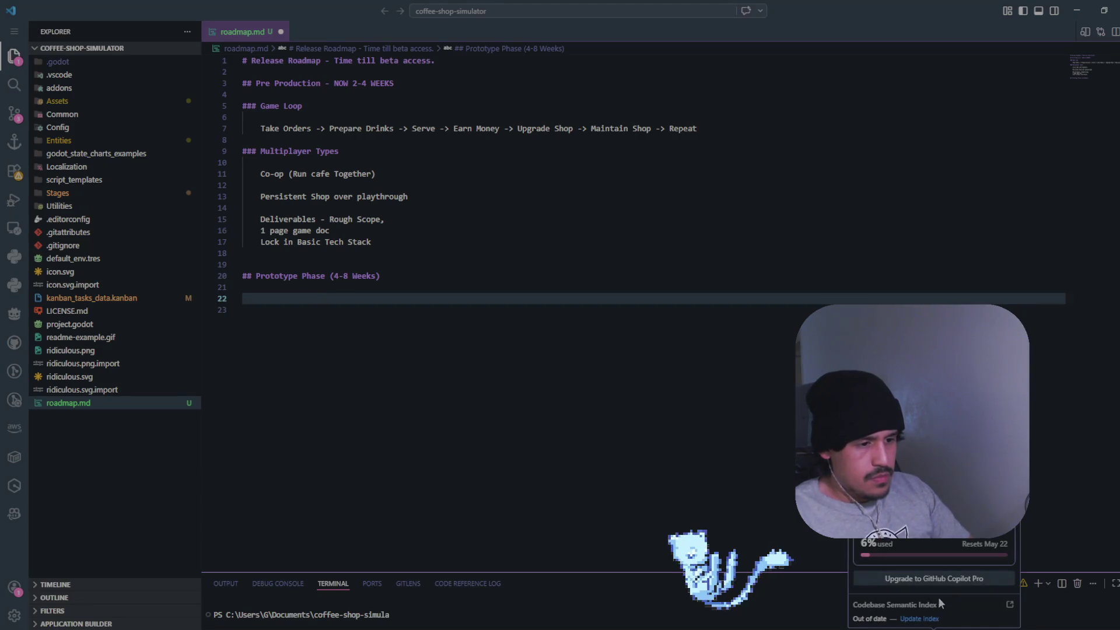
{"action": "key", "text": "Down"}
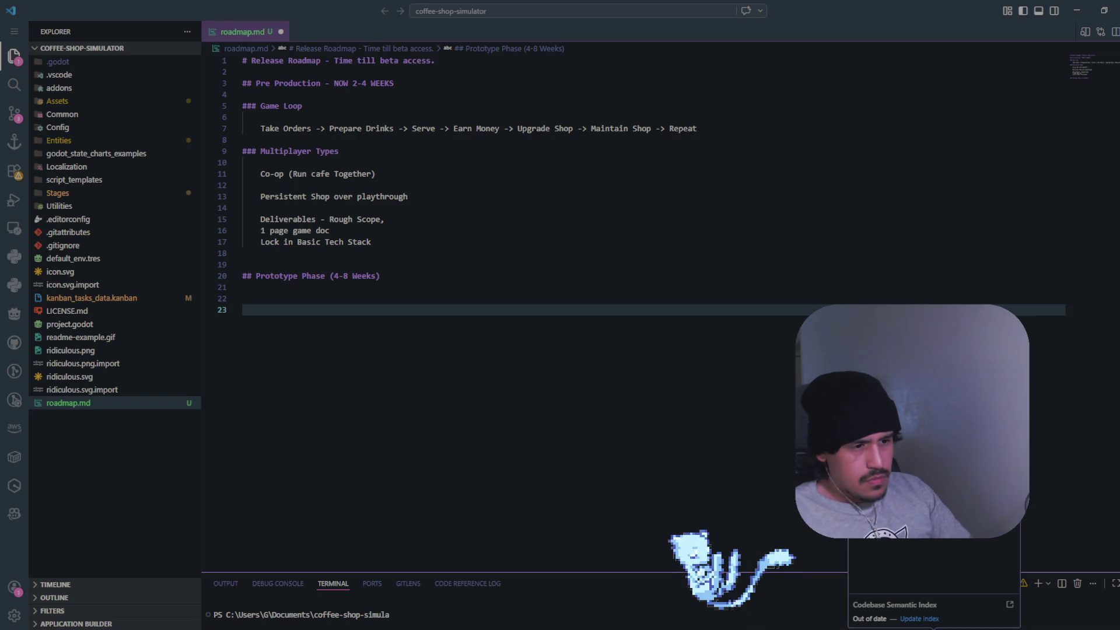
{"action": "left_click", "coordinate": [382, 277]}
{"action": "left_click", "coordinate": [402, 288]}
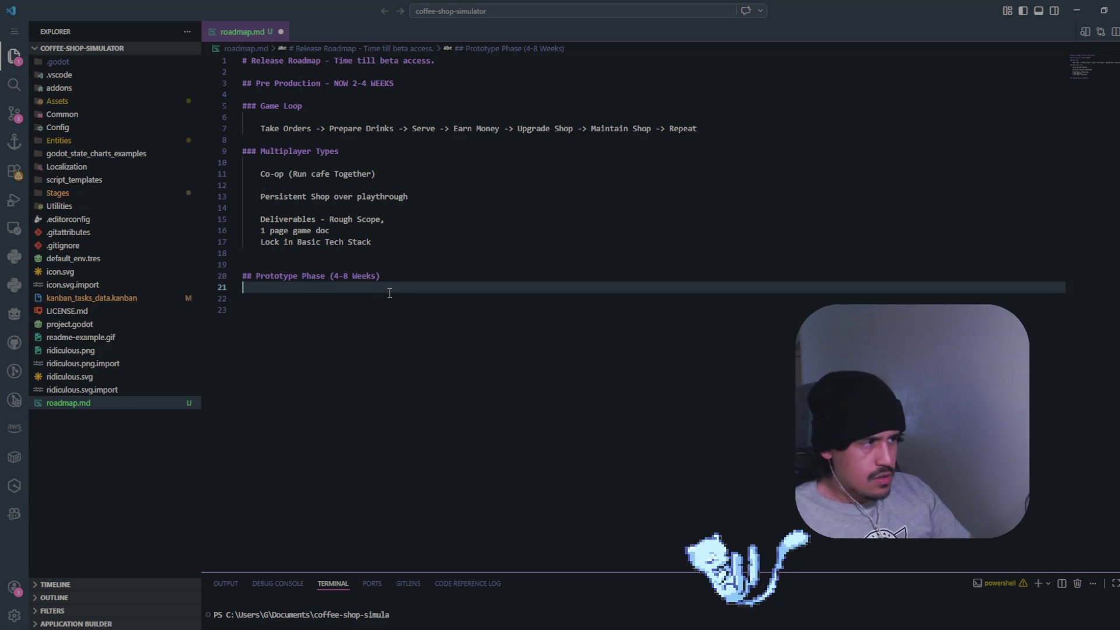
{"action": "key", "text": "Return"}
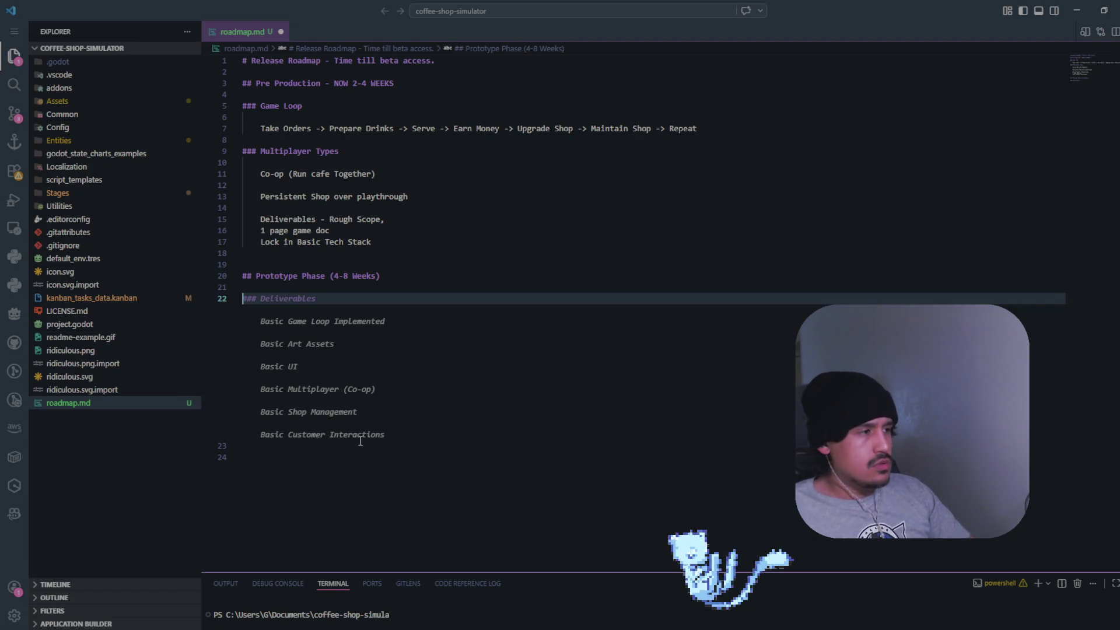
{"action": "mouse_move", "coordinate": [369, 433]}
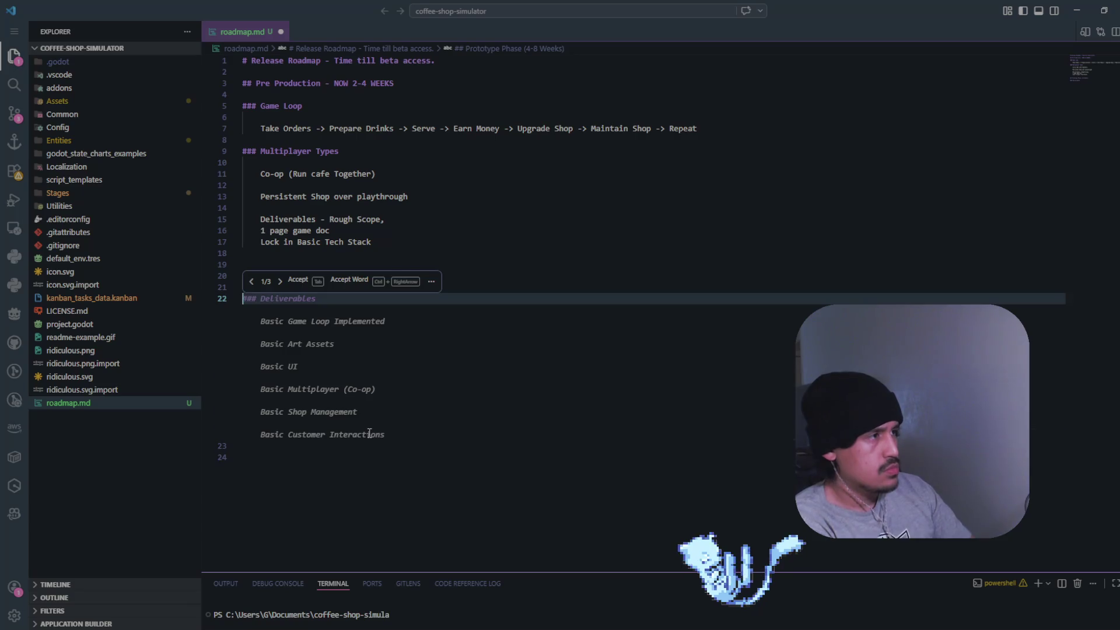
{"action": "key", "text": "Tab"}
Undo the suggested deliverables and type the subheading '### Multiplayer Focus' with an indented line below
{"action": "key", "text": "ctrl+z"}
{"action": "type", "text": "#"}
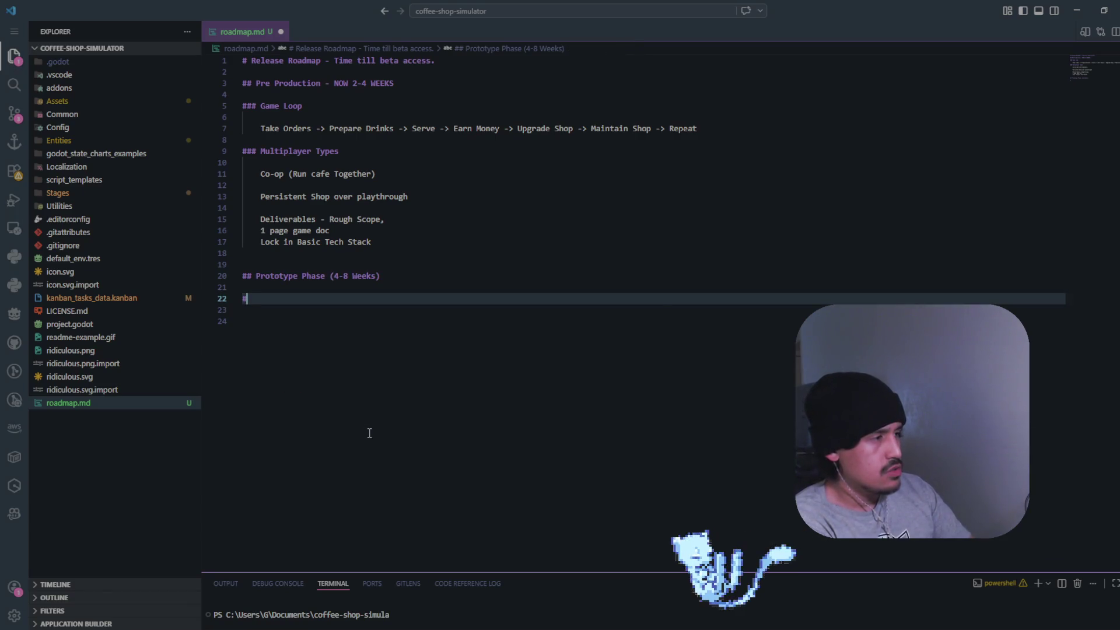
{"action": "type", "text": "## P"}
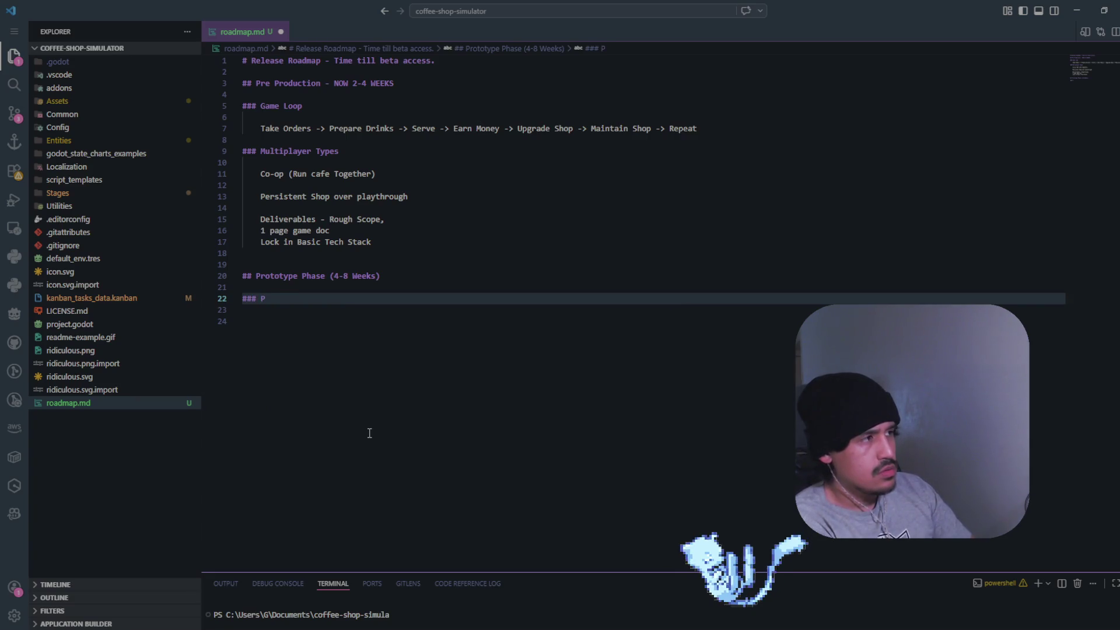
{"action": "key", "text": "BackSpace"}
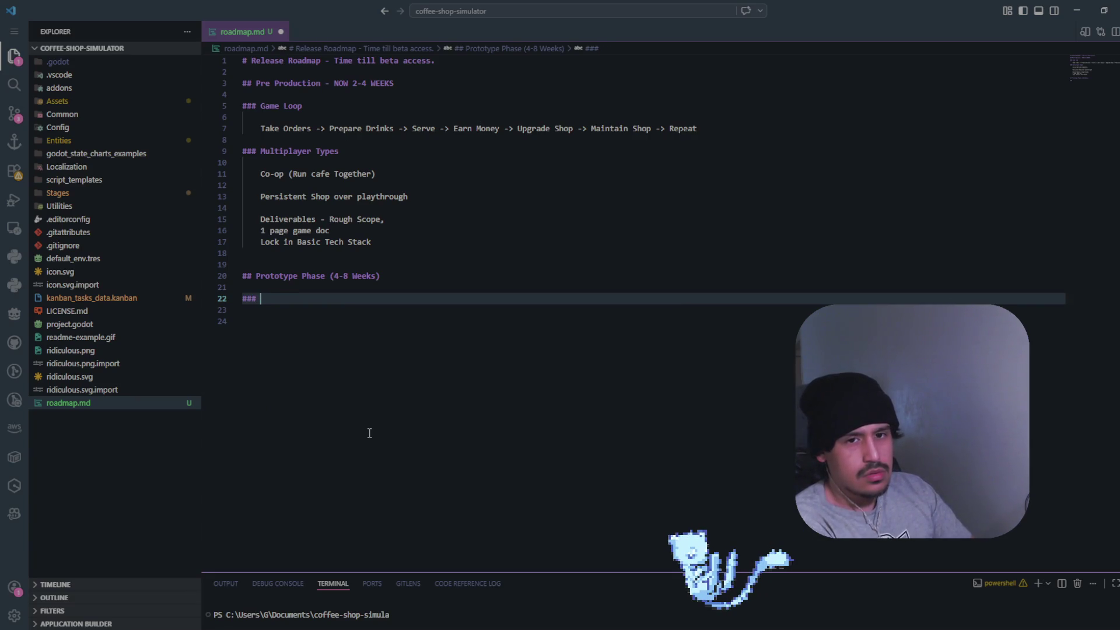
{"action": "type", "text": "Mult"}
{"action": "key", "text": "BackSpace"}
{"action": "type", "text": "ltip"}
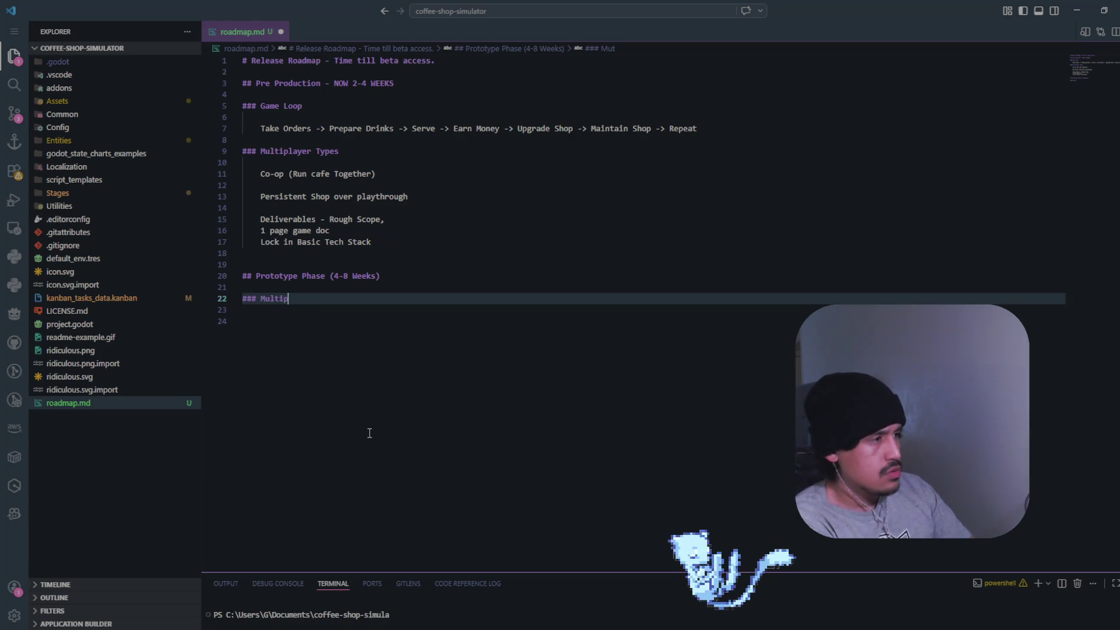
{"action": "type", "text": "layer Focus"}
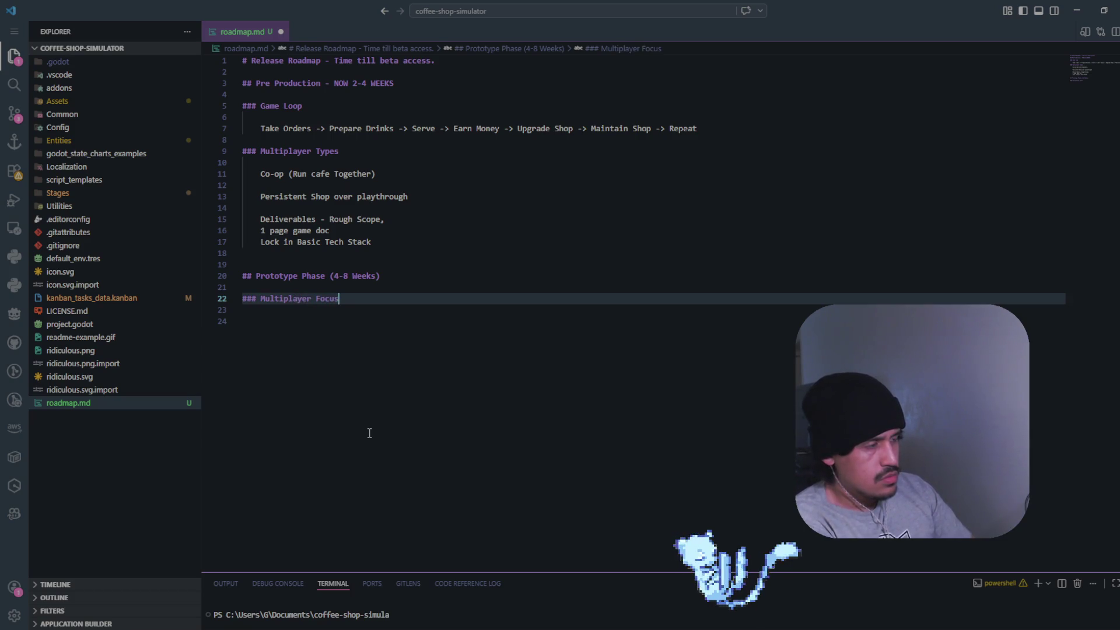
{"action": "key", "text": "Return"}
{"action": "key", "text": "Return"}
{"action": "key", "text": "Tab"}
Write the first goal: 'Players should be able to drop into a game with others.'
{"action": "type", "text": "1"}
{"action": "key", "text": "BackSpace"}
{"action": "type", "text": "Play"}
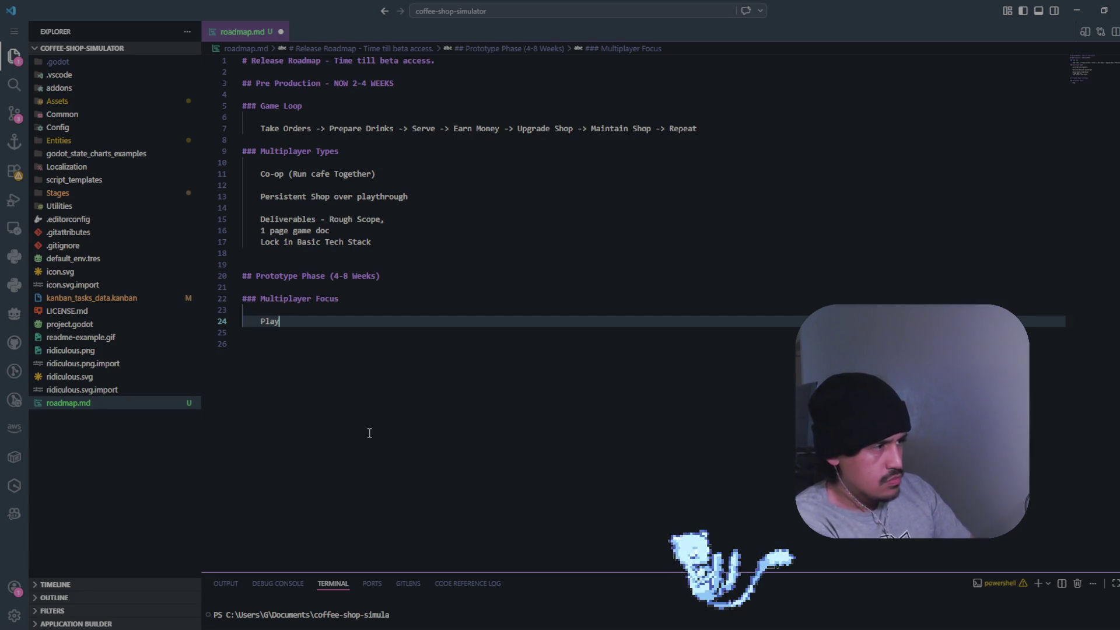
{"action": "type", "text": "ers should be able to "}
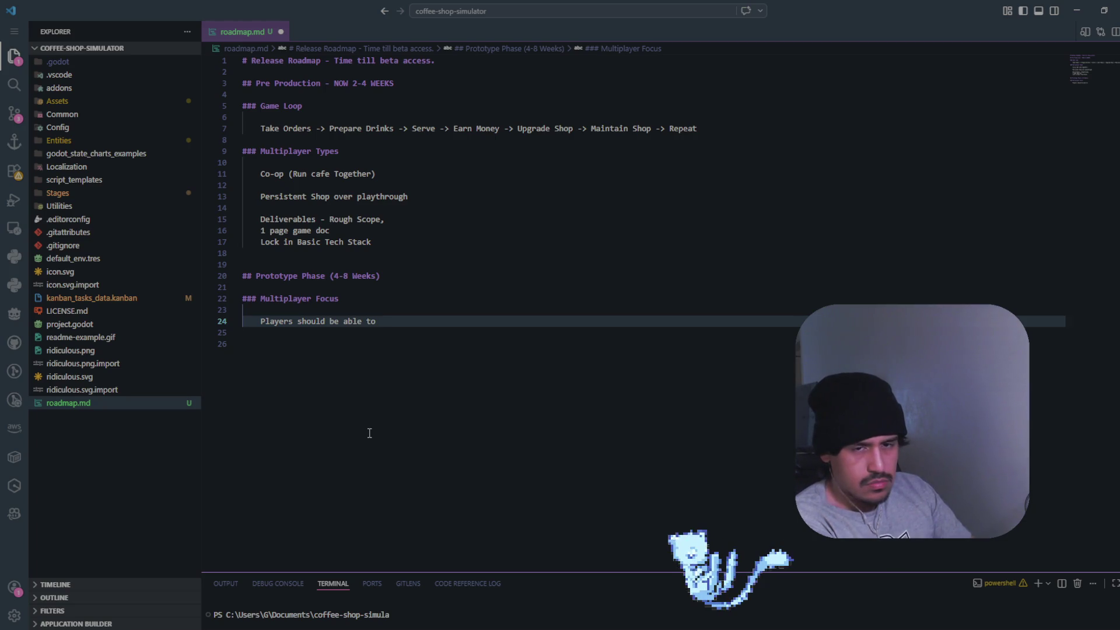
{"action": "type", "text": "drop into"}
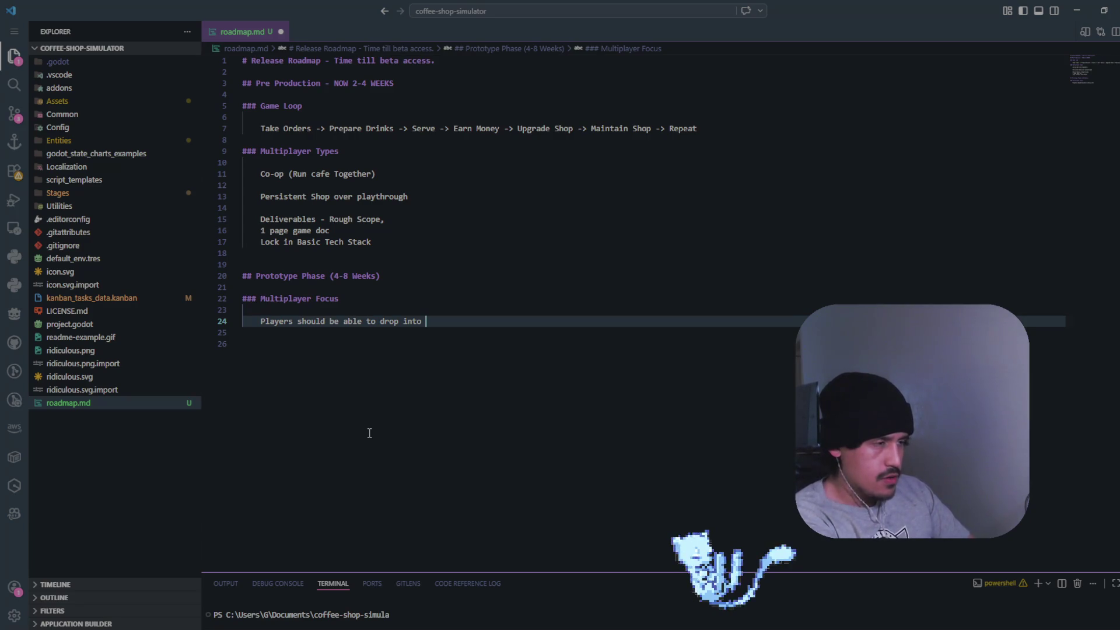
{"action": "type", "text": "a game with"}
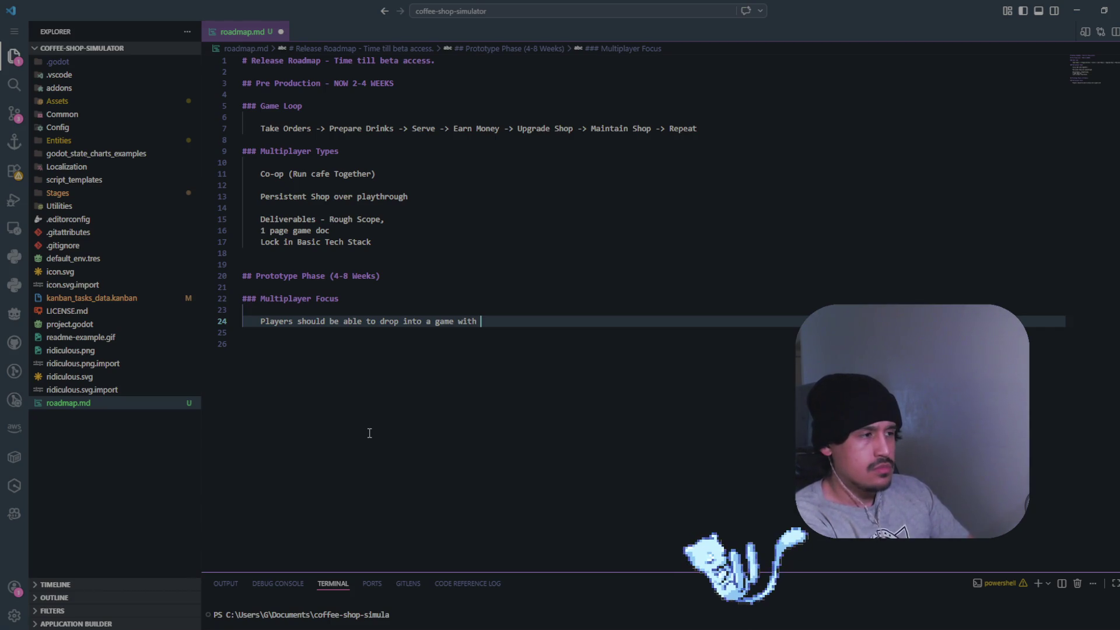
{"action": "type", "text": "others."}
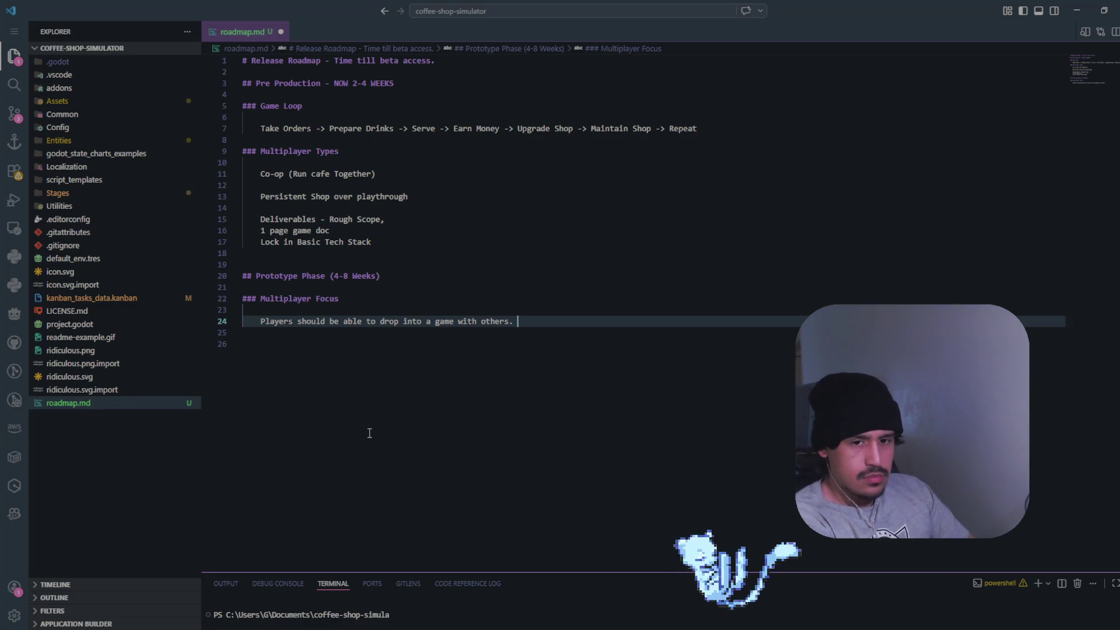
{"action": "key", "text": "Return"}
Add goals 'Ugly but playable build is accepted.' and 'Players should be able to make and serve a drink together.'
{"action": "type", "text": "Ugla"}
{"action": "key", "text": "BackSpace"}
{"action": "key", "text": "BackSpace"}
{"action": "type", "text": "y "}
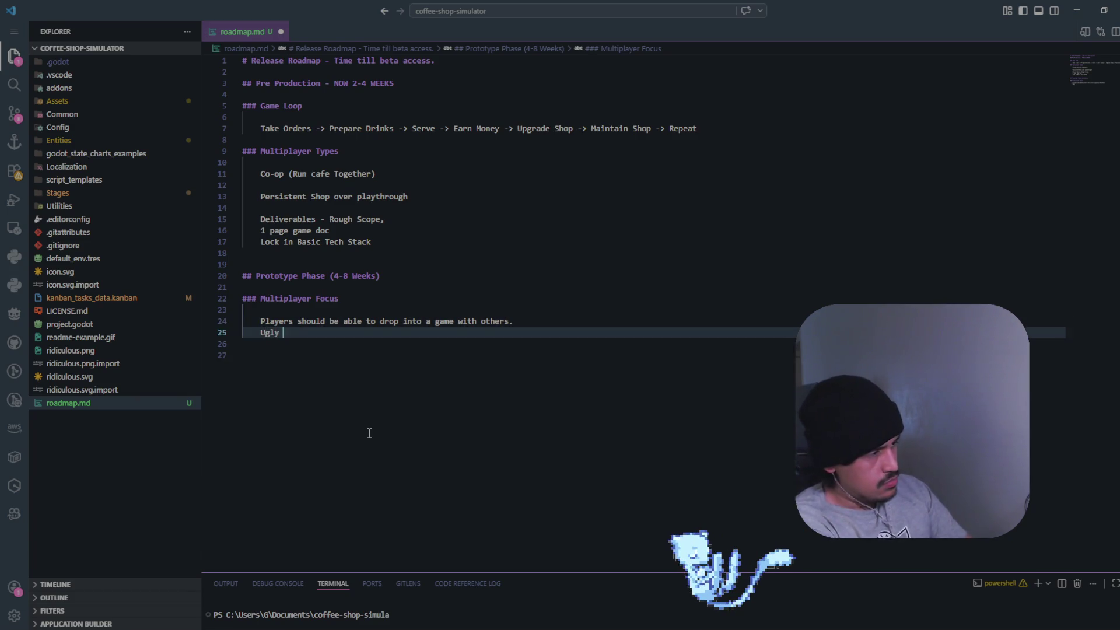
{"action": "type", "text": "but playable b"}
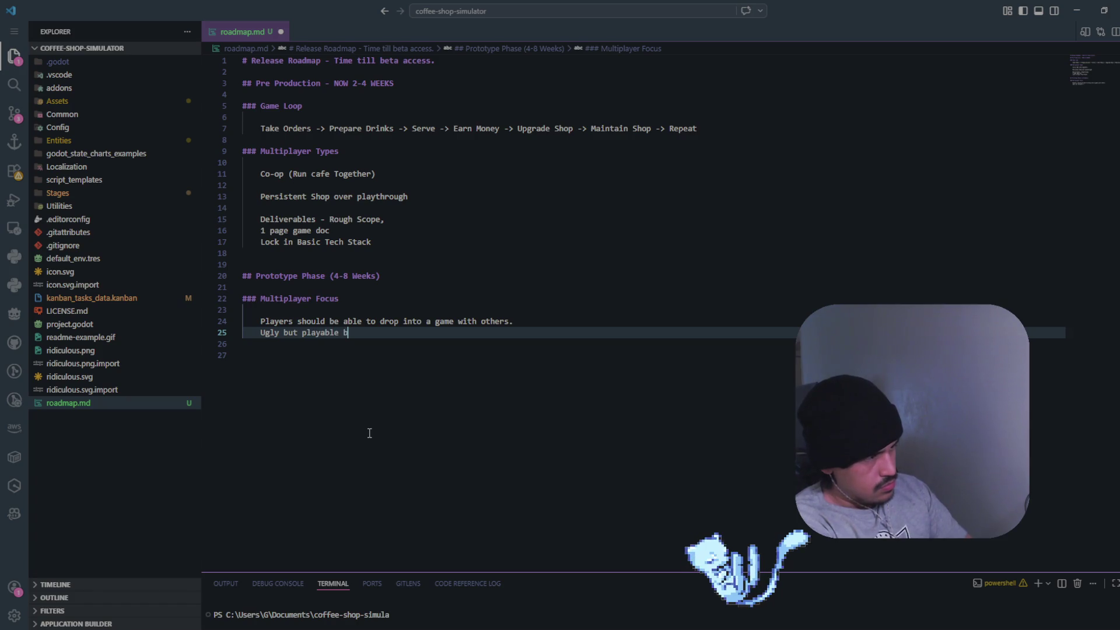
{"action": "type", "text": "uild is accepted."}
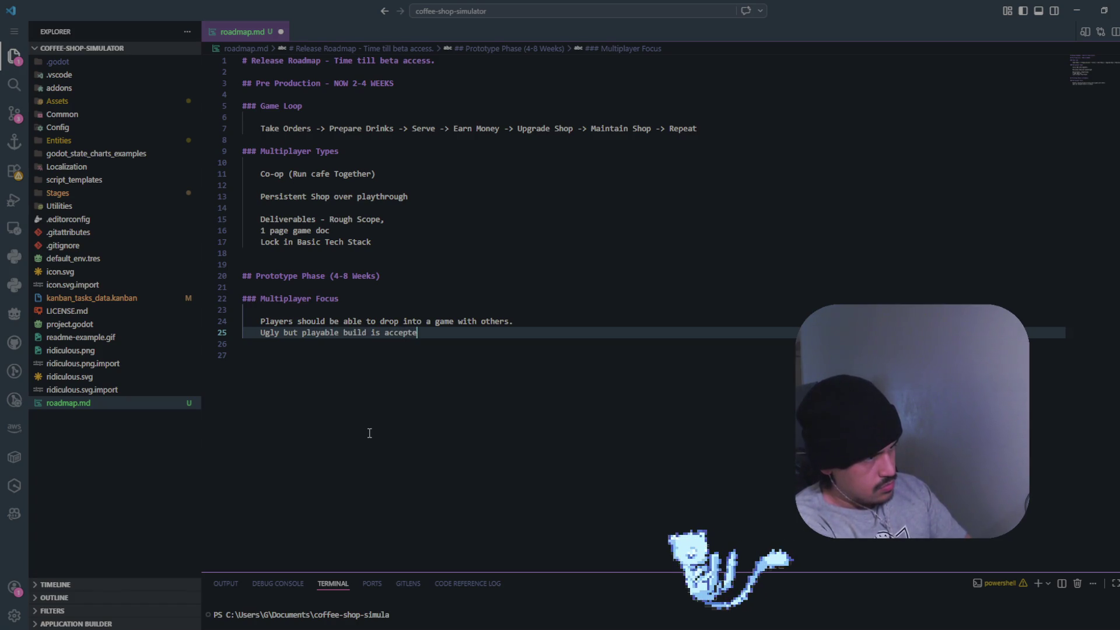
{"action": "key", "text": "Return"}
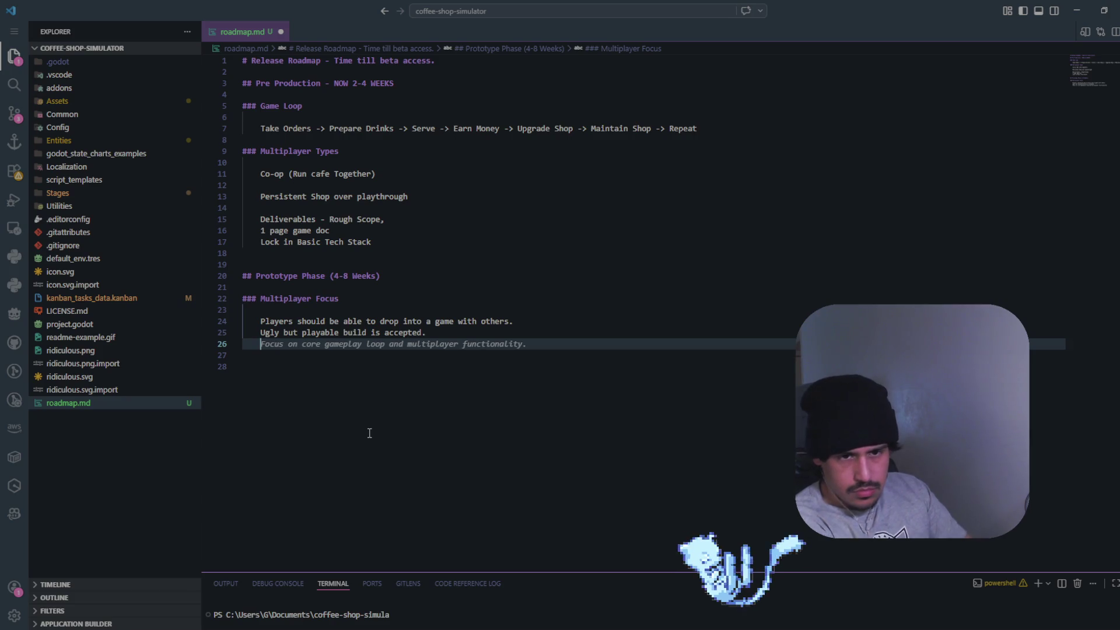
{"action": "type", "text": "Pass"}
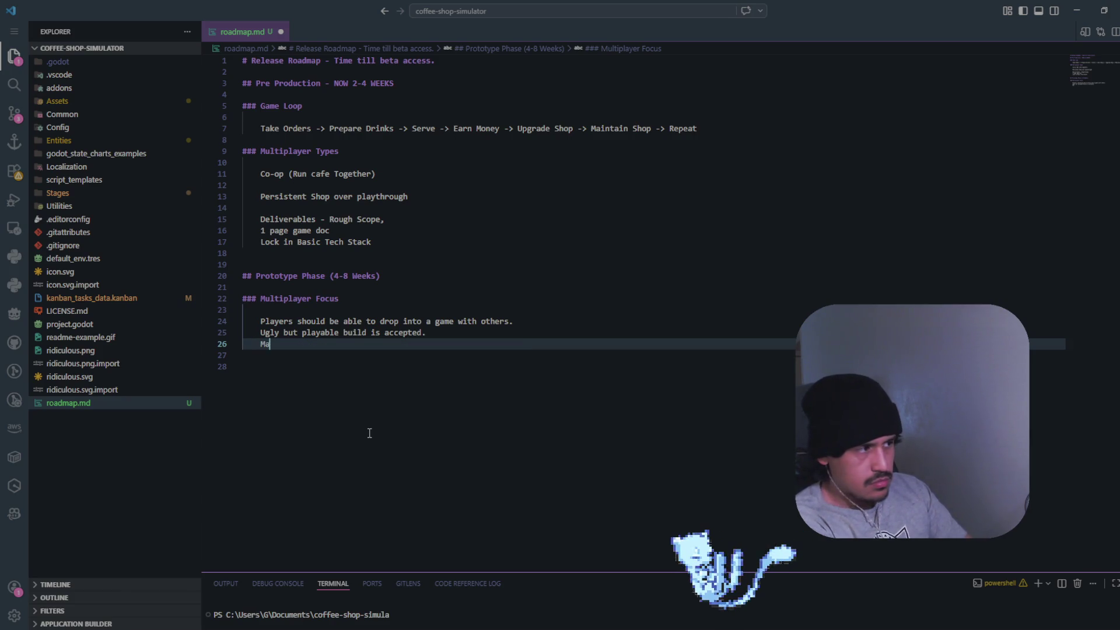
{"action": "key", "text": "BackSpace"}
{"action": "key", "text": "BackSpace"}
{"action": "key", "text": "BackSpace"}
{"action": "type", "text": "Pla"}
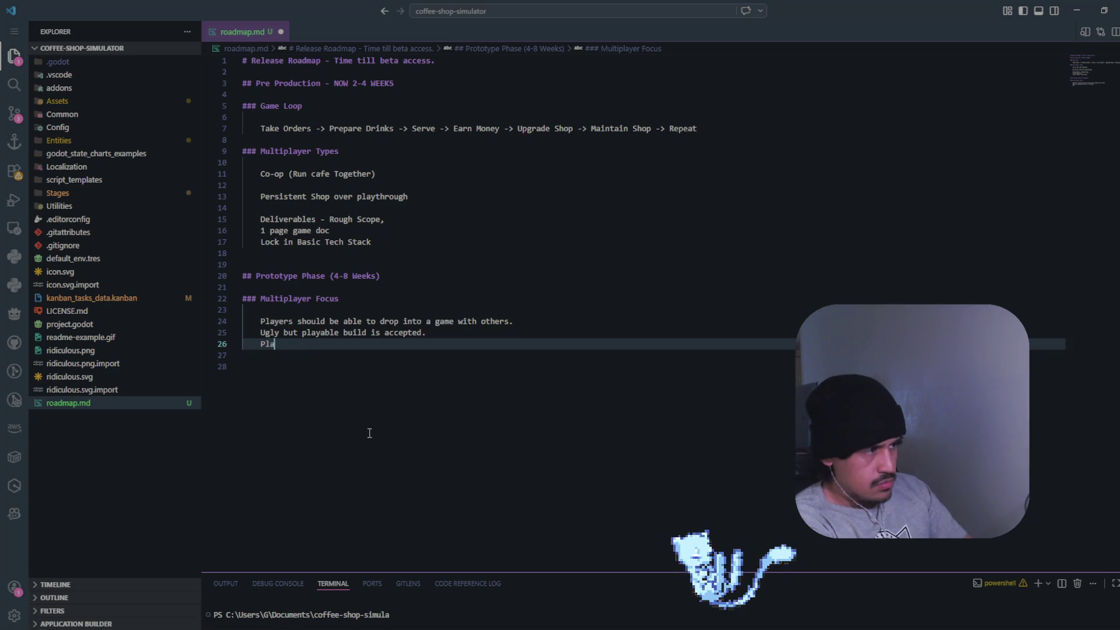
{"action": "type", "text": "yers should be able "}
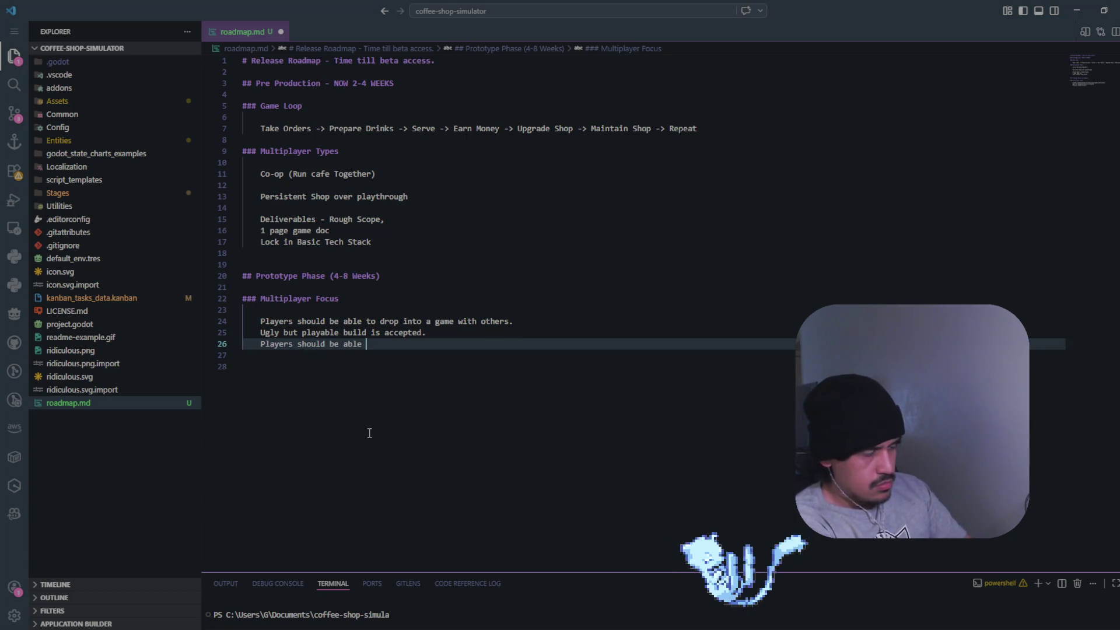
{"action": "type", "text": "to make and"}
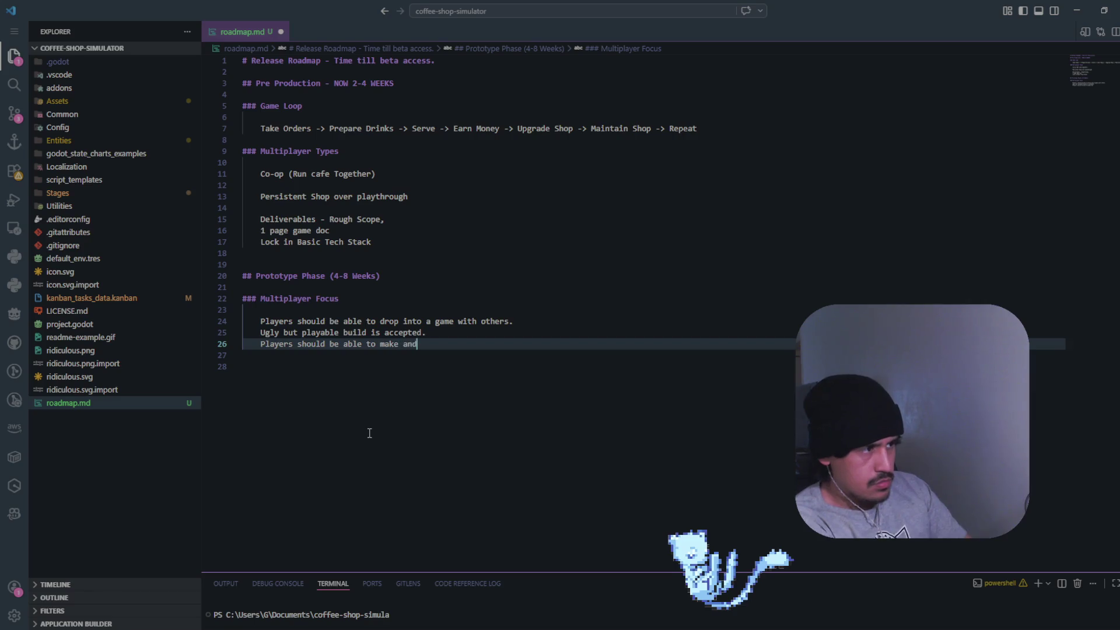
{"action": "type", "text": " serve a drin"}
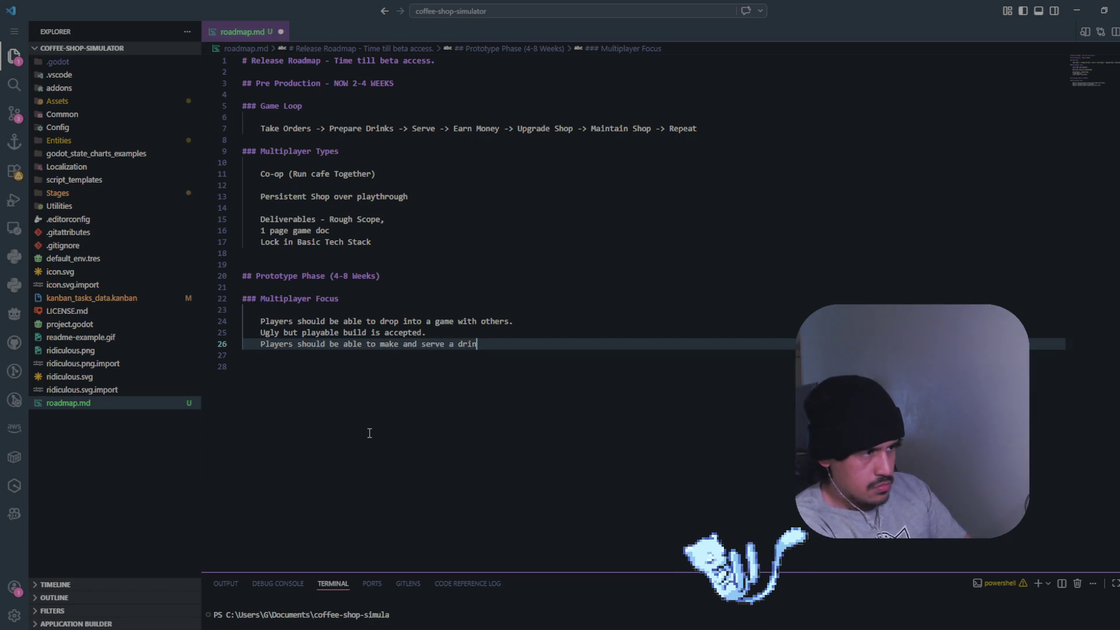
{"action": "type", "text": "k together."}
{"action": "key", "text": "Return"}
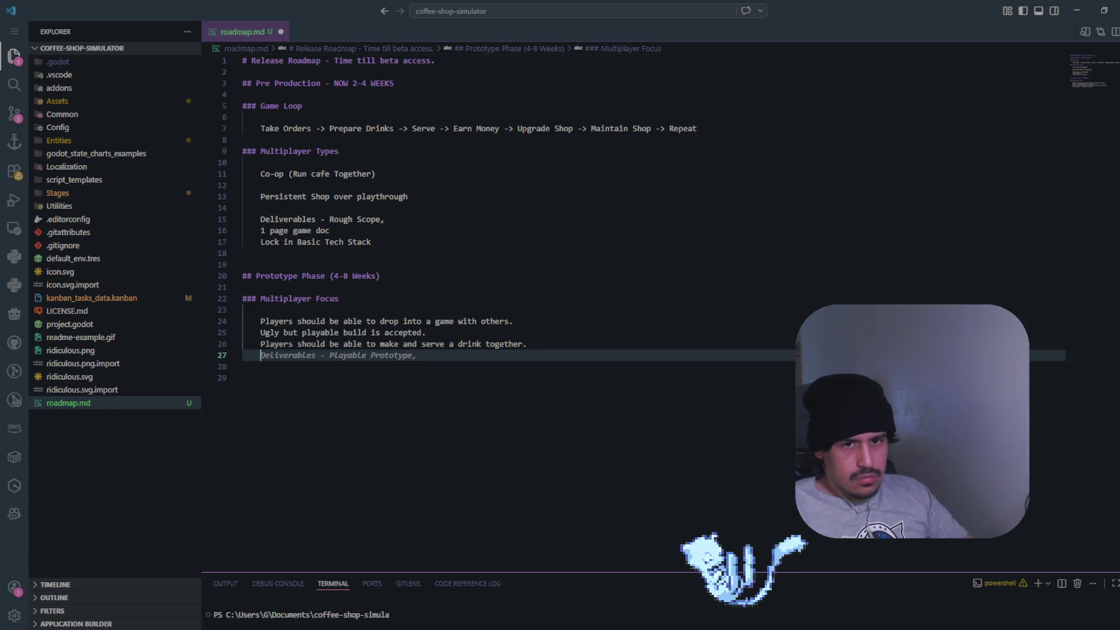
{"action": "key", "text": "alt+Tab"}
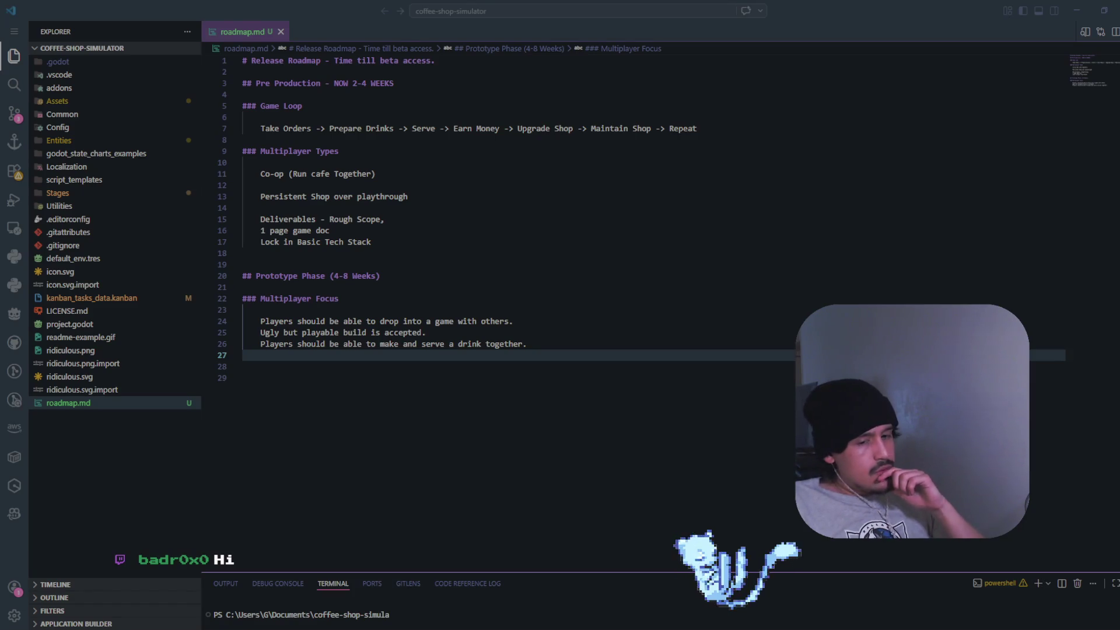
Add an empty line after the last Multiplayer Focus goal and save roadmap.md
{"action": "left_click", "coordinate": [541, 336]}
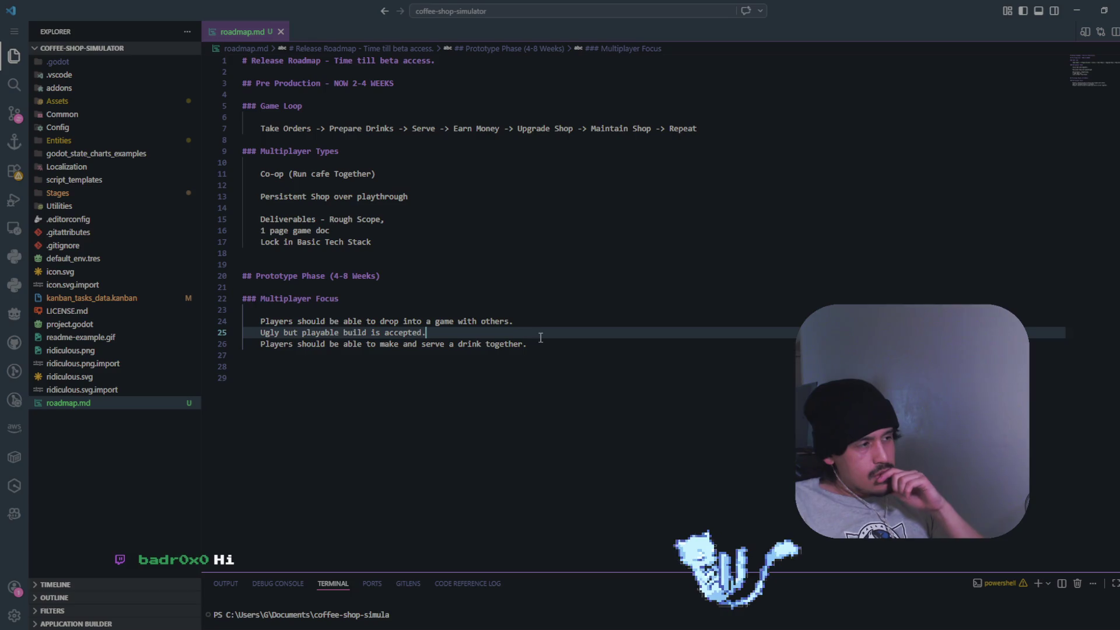
{"action": "left_click", "coordinate": [547, 344]}
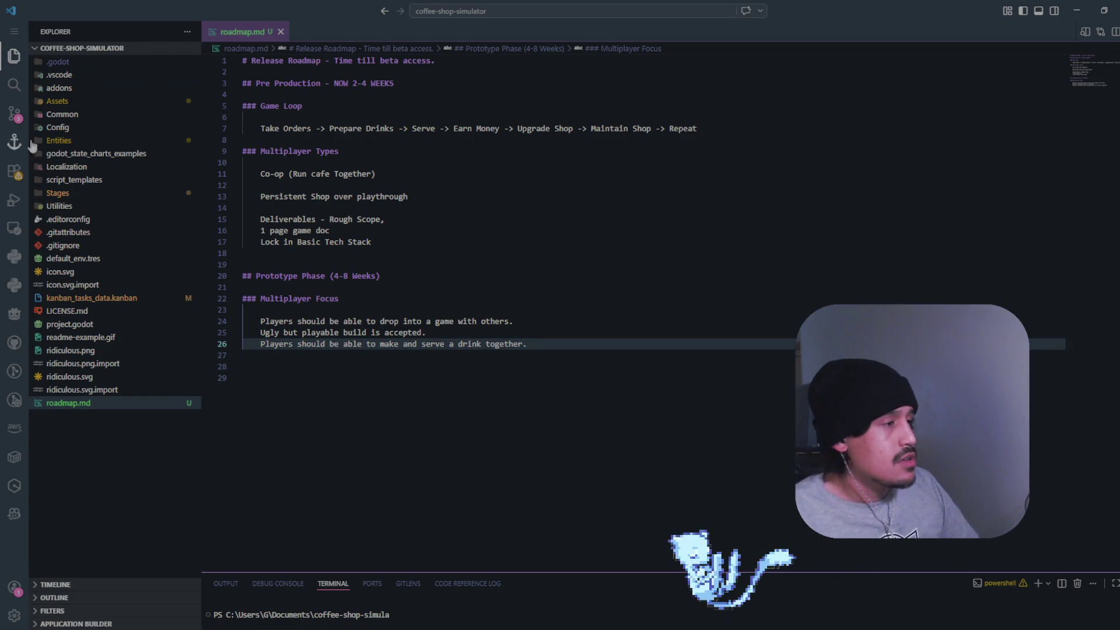
{"action": "left_click", "coordinate": [576, 352]}
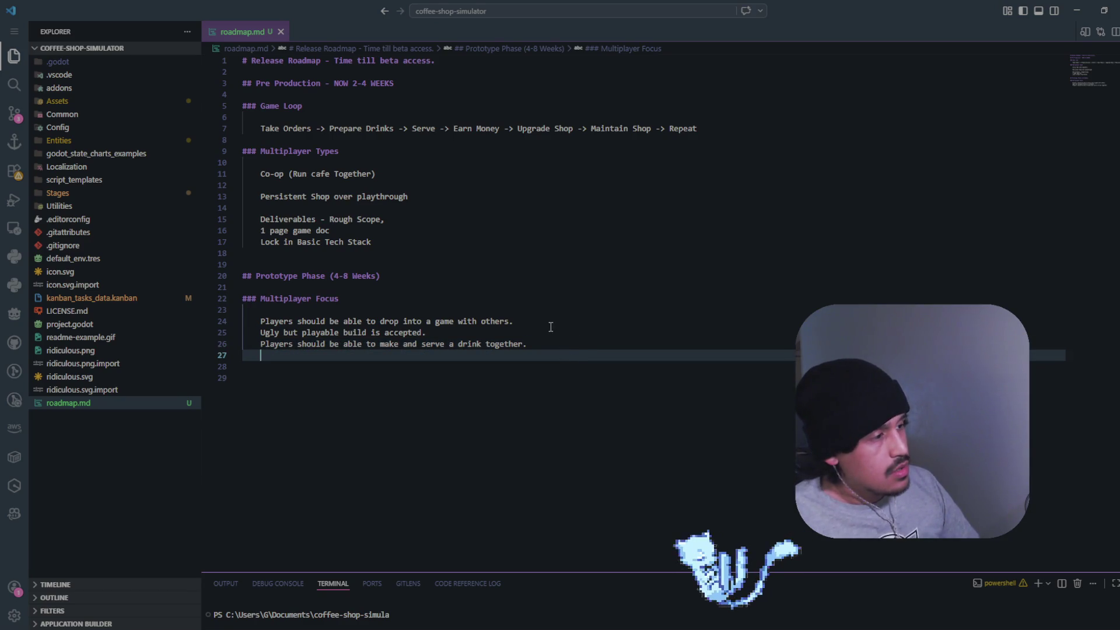
{"action": "left_click", "coordinate": [551, 338]}
{"action": "left_click", "coordinate": [551, 334]}
{"action": "left_click_drag", "start_coordinate": [549, 320], "coordinate": [560, 308]}
{"action": "left_click", "coordinate": [549, 320]}
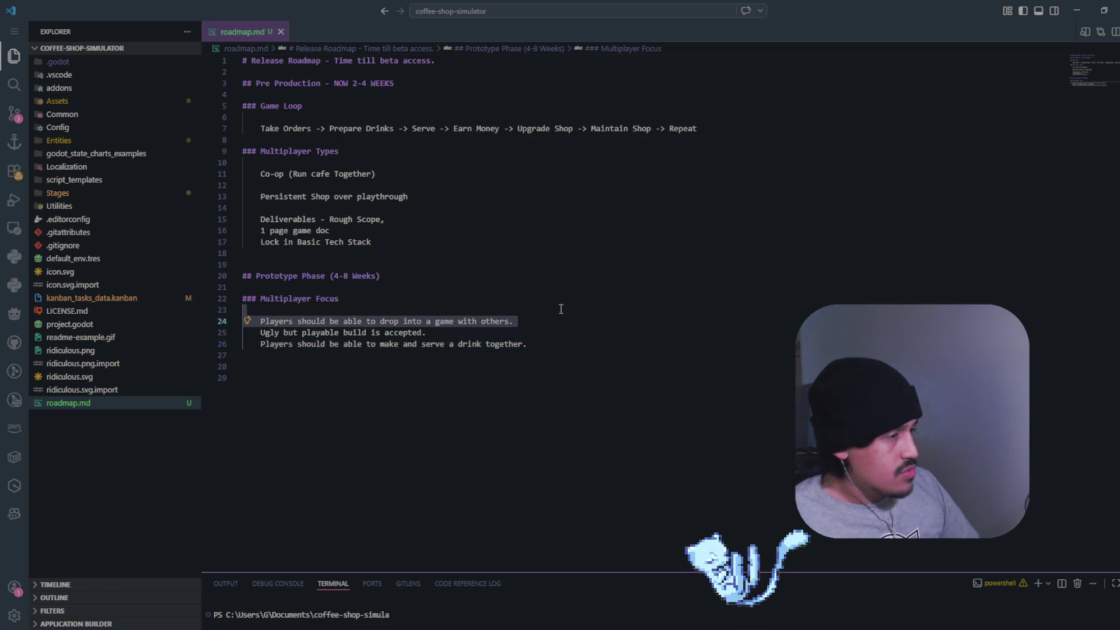
{"action": "left_click", "coordinate": [548, 322]}
{"action": "left_click", "coordinate": [551, 338]}
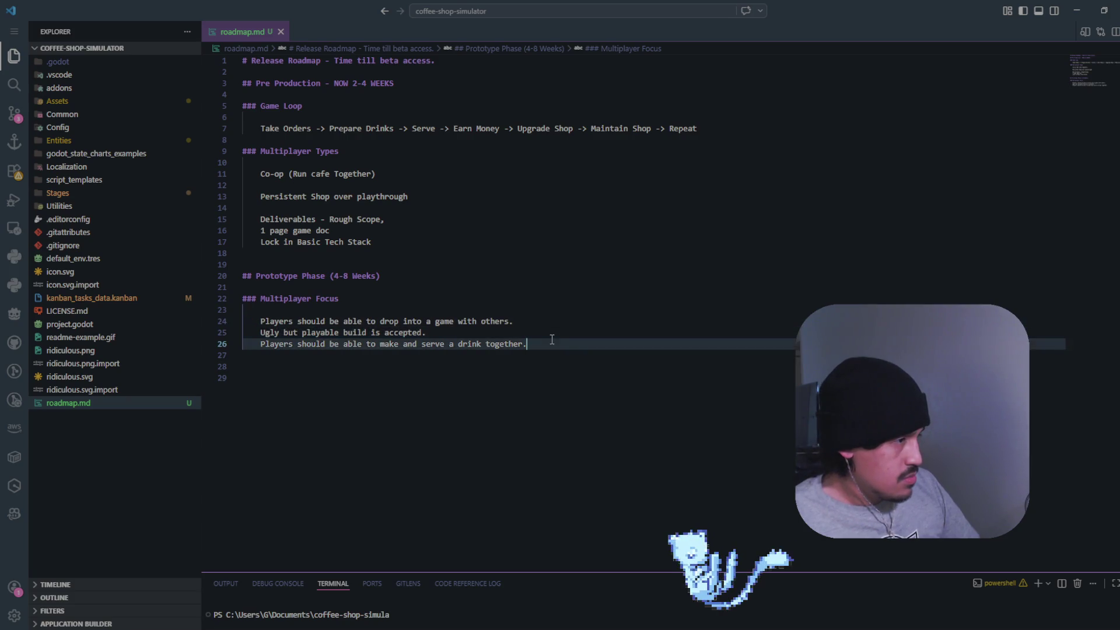
{"action": "key", "text": "Return"}
{"action": "key", "text": "Return"}
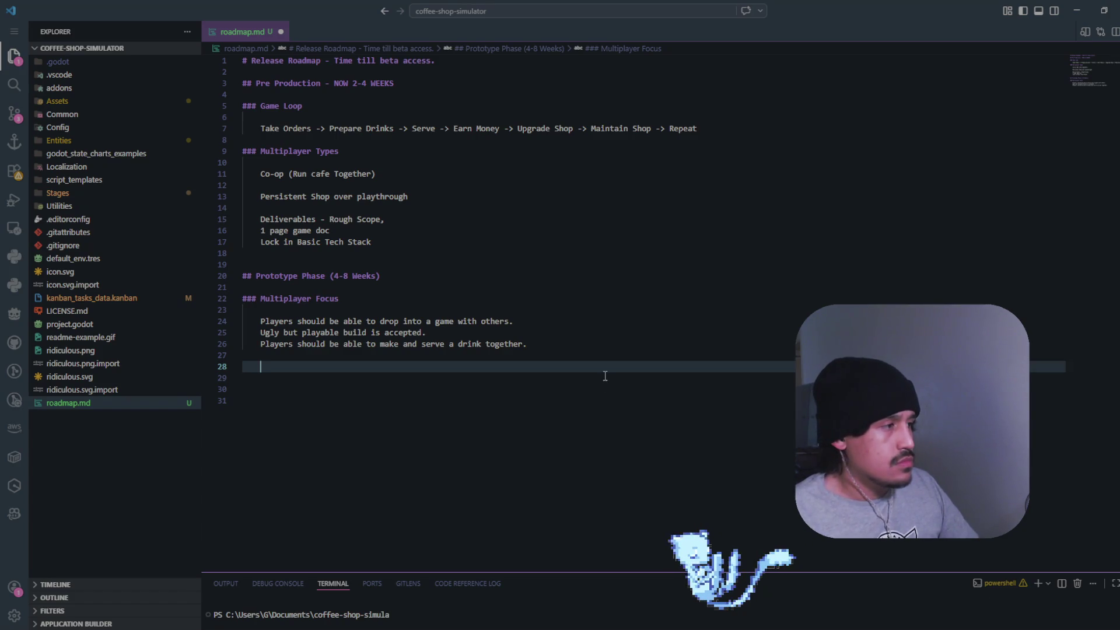
{"action": "key", "text": "ctrl+s"}
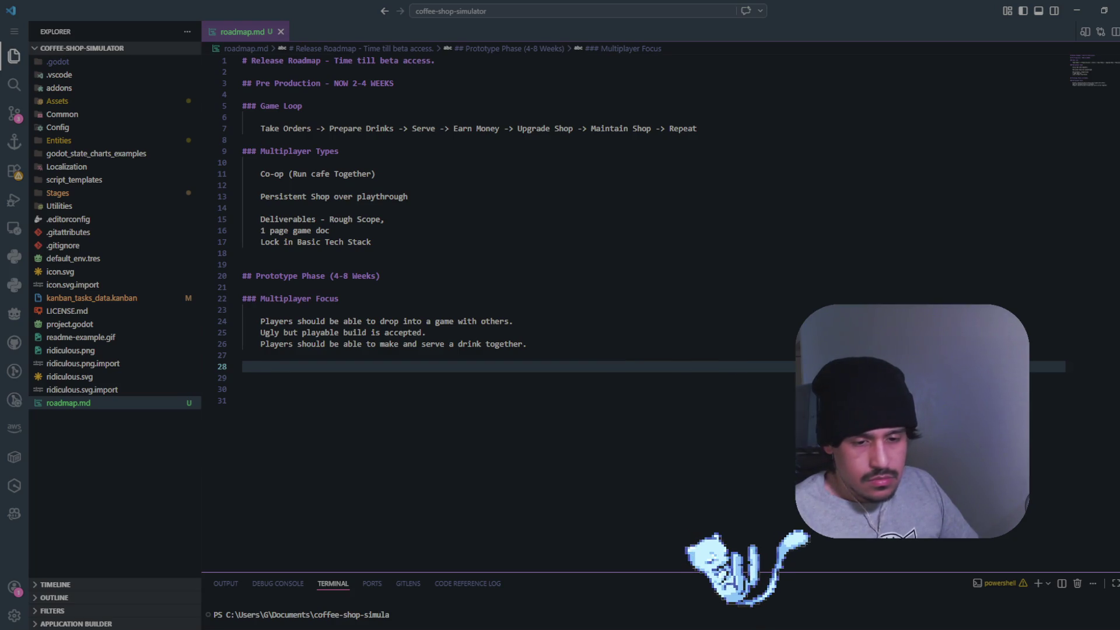